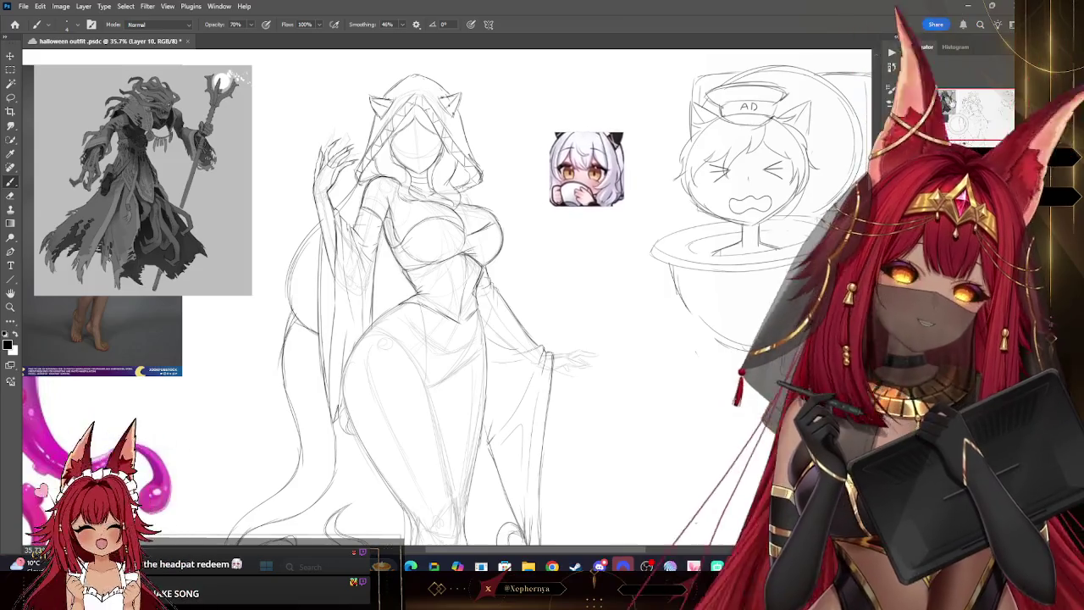
# Pan the canvas to show the lower robe, the hood and the purple character reference
pyautogui.hscroll(-2, 423, 297)
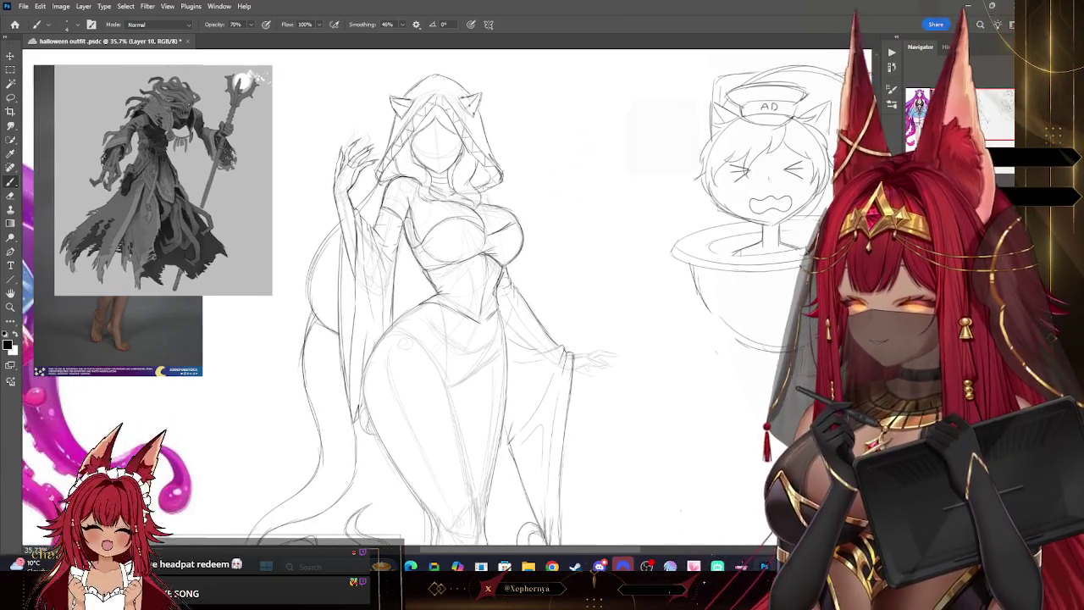
pyautogui.hscroll(1, 441, 297)
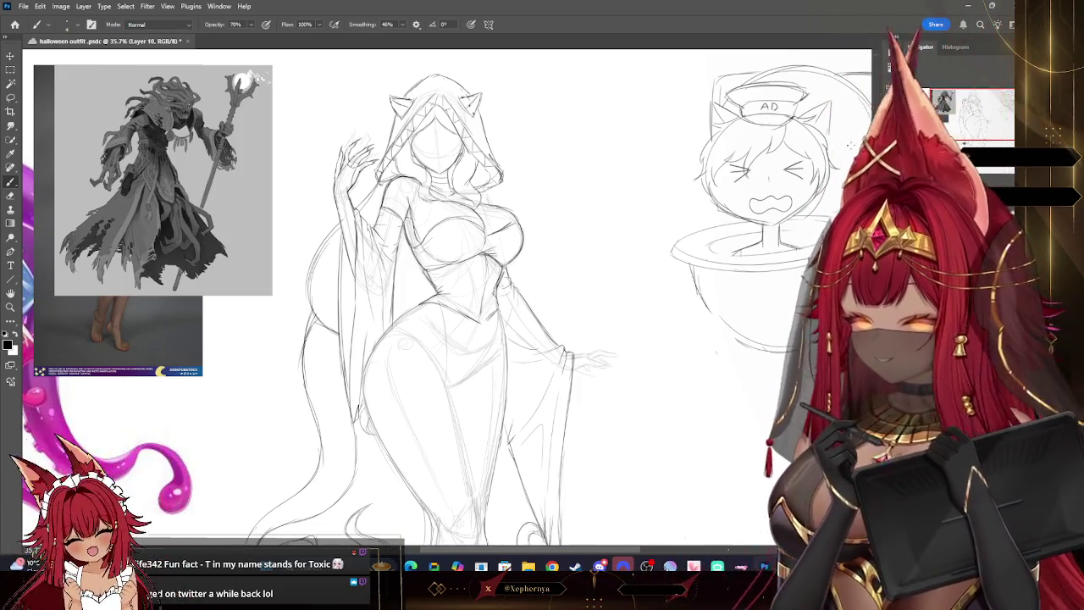
pyautogui.moveTo(424, 339); pyautogui.dragTo(454, 204)
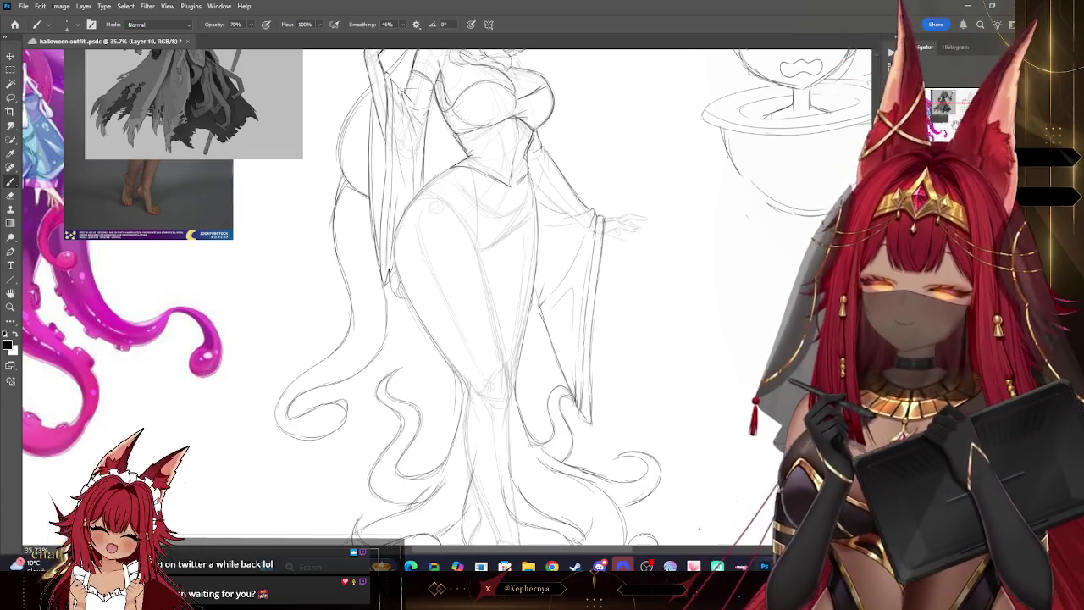
pyautogui.moveTo(576, 67); pyautogui.dragTo(562, 198)
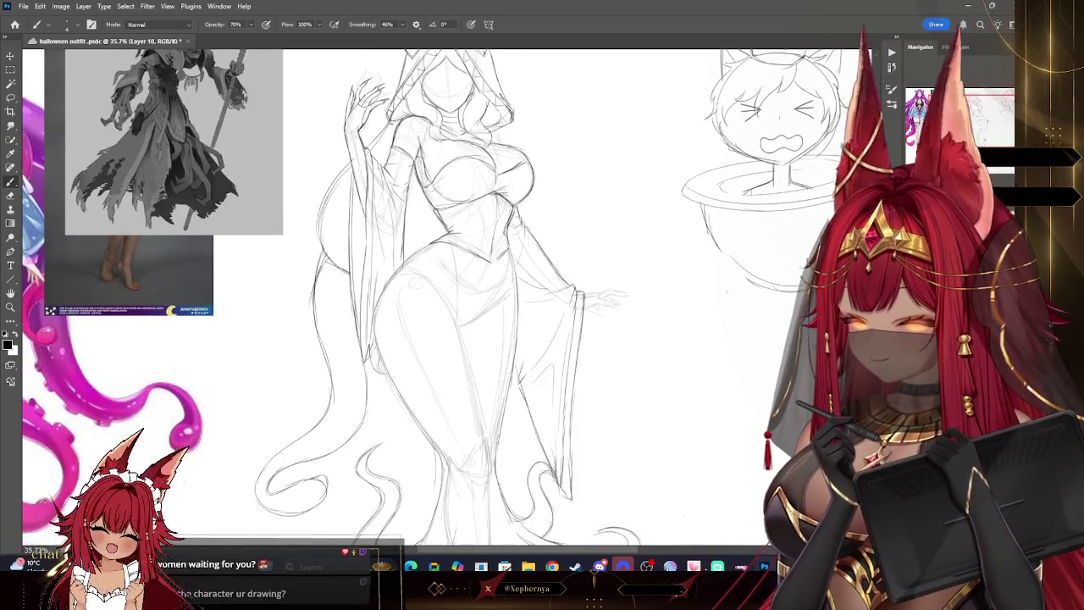
pyautogui.moveTo(604, 122); pyautogui.dragTo(625, 117)
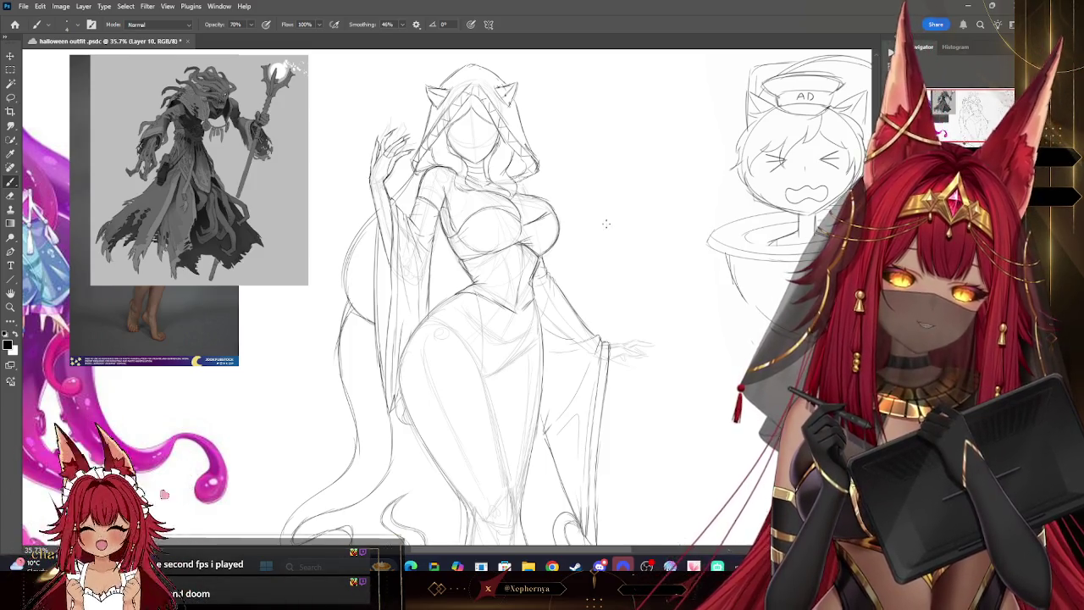
pyautogui.moveTo(631, 212); pyautogui.dragTo(818, 222)
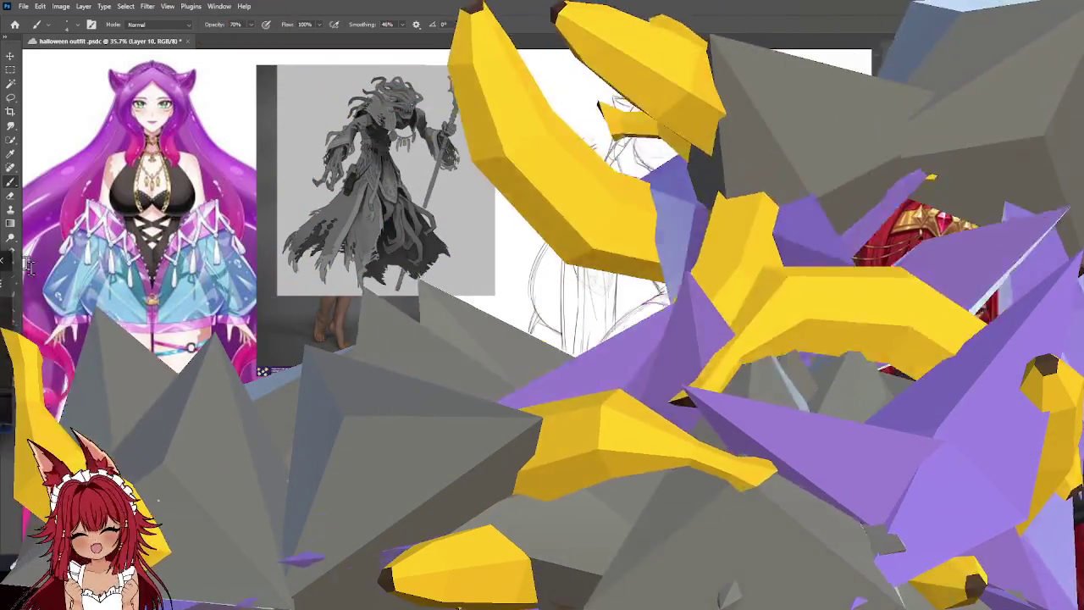
# Glance at the game screenshot, then return to the drawing and recentre the sketch
pyautogui.hotkey('alt', 'Tab')
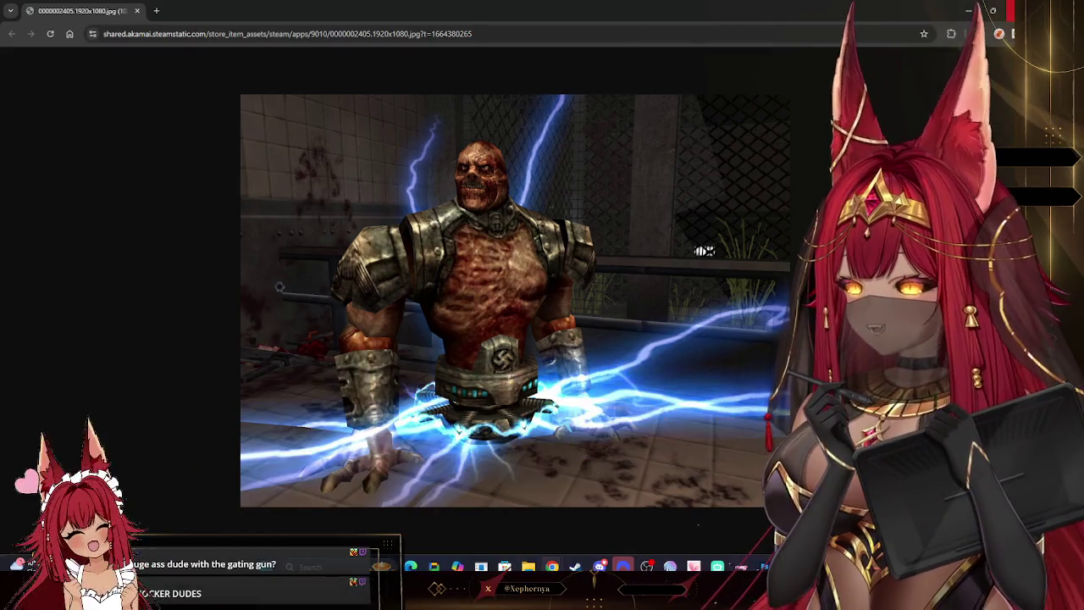
pyautogui.click(1010, 10)
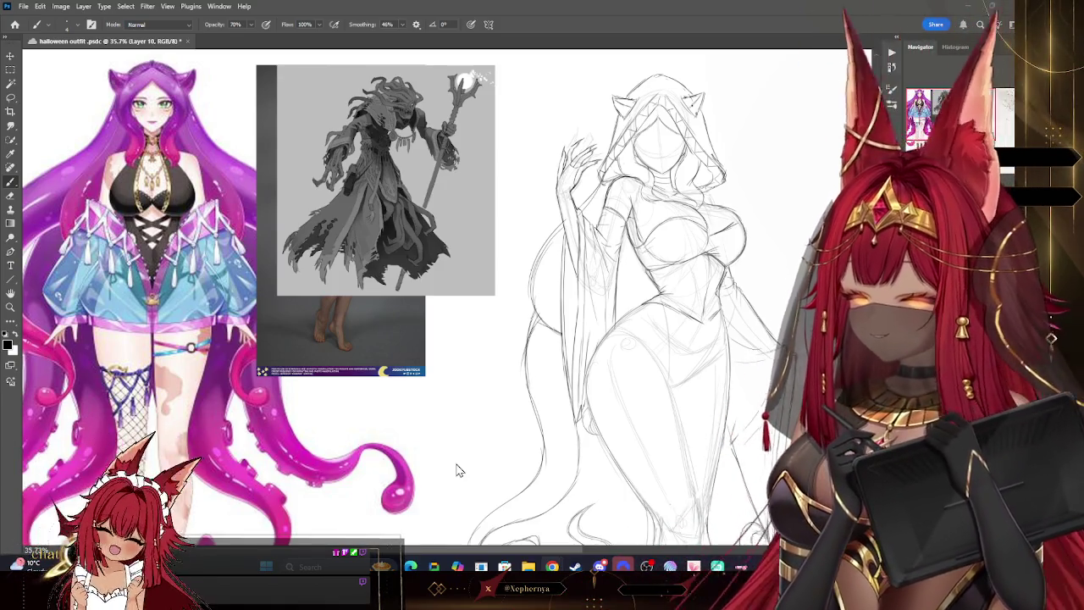
pyautogui.moveTo(456, 471); pyautogui.dragTo(390, 457)
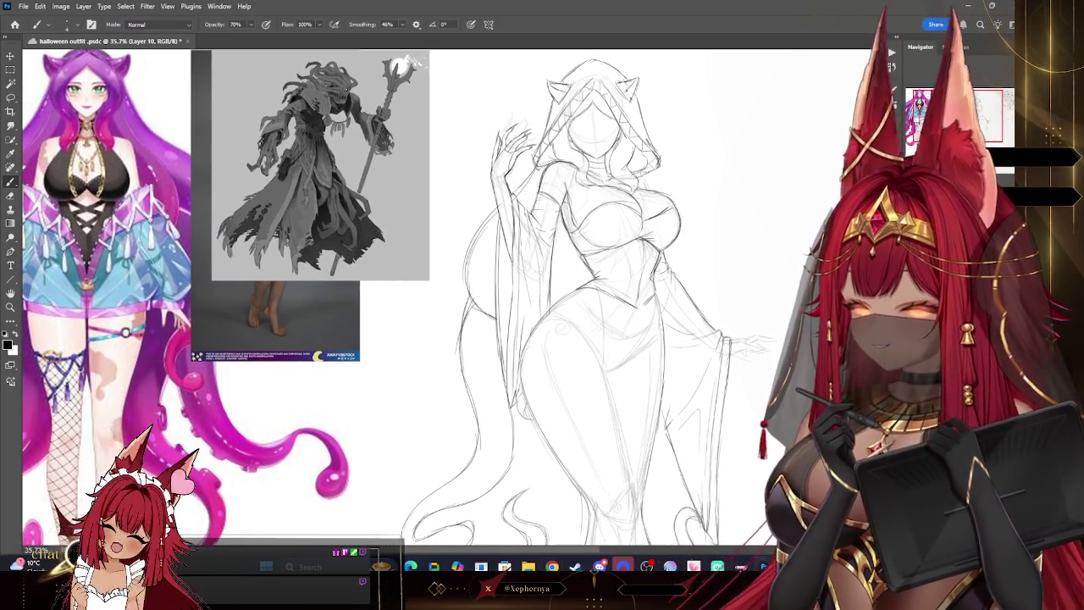
# On Layer 9, erase stray sketch lines with a resized eraser, then resume pencil sketching
pyautogui.hotkey('alt', '[')
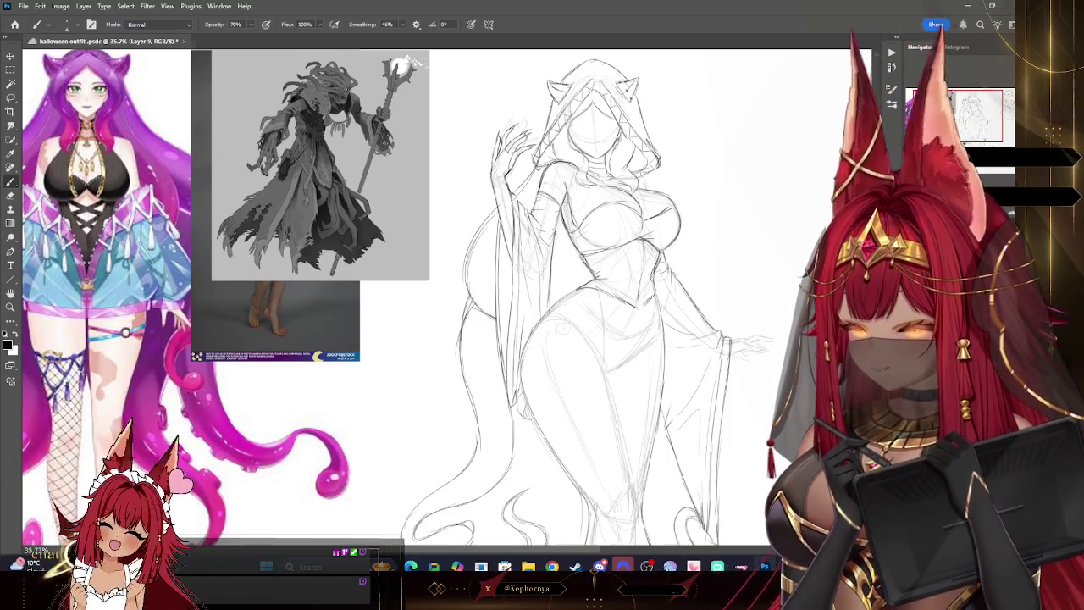
pyautogui.press('e')
pyautogui.press(']')
pyautogui.press(']')
pyautogui.press(']')
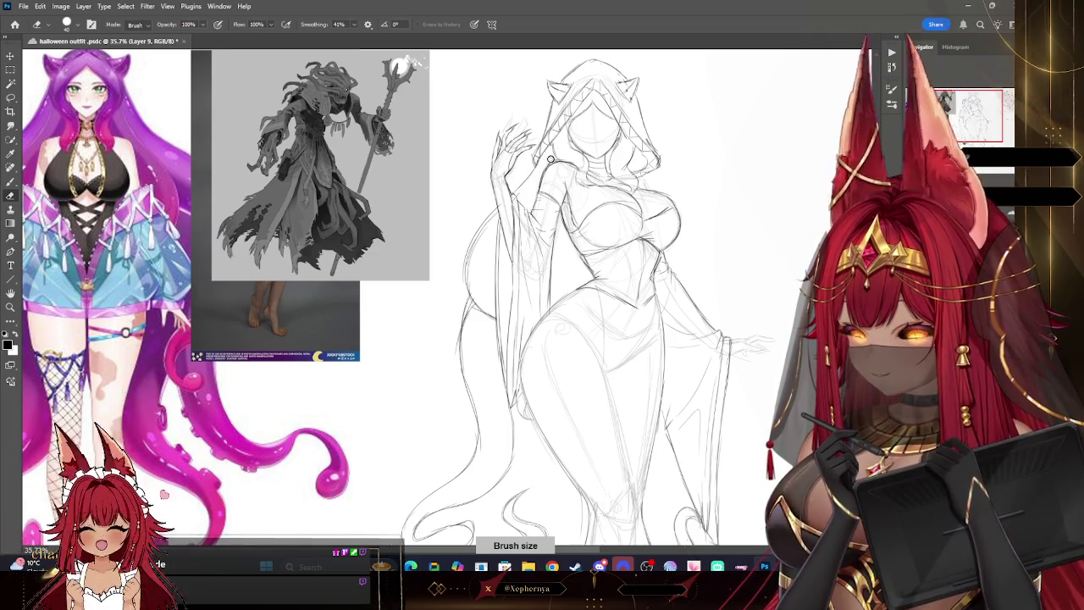
pyautogui.press('[')
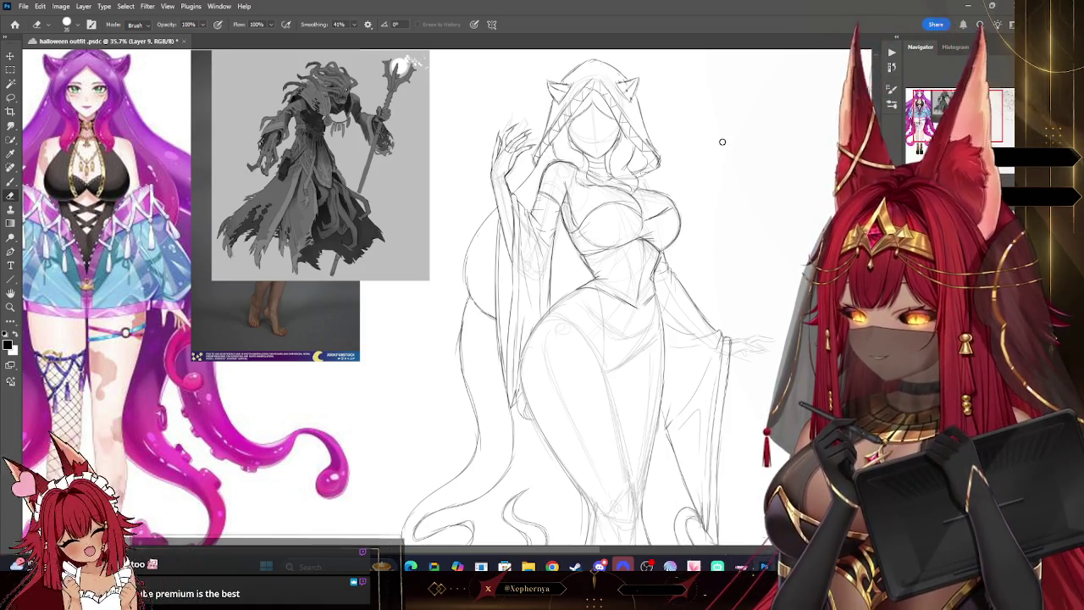
pyautogui.press('b')
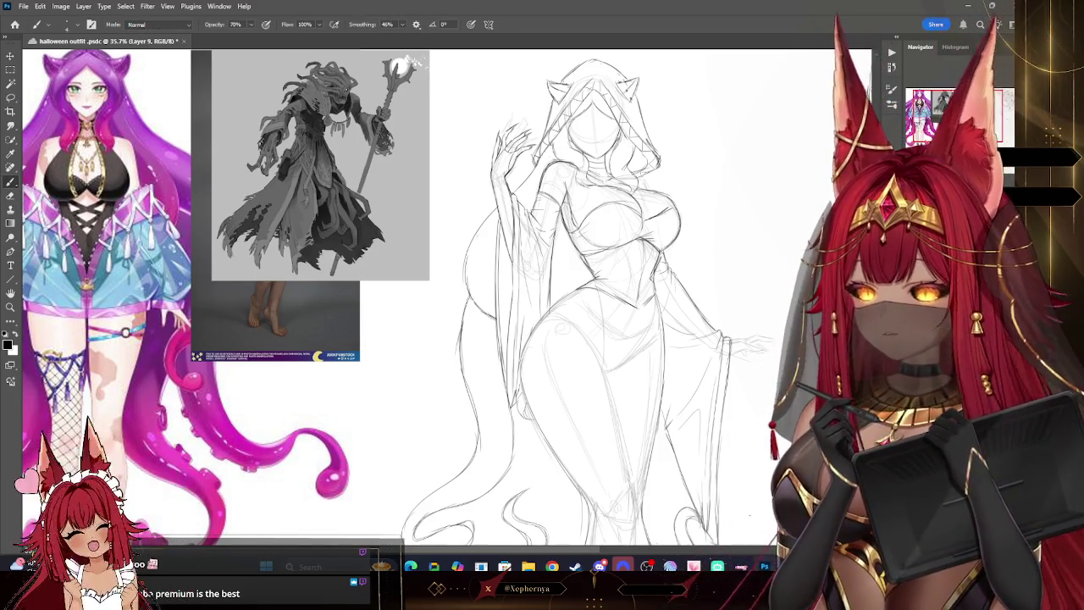
# Reframe toward the left reference and add a stroke along the left hair outline
pyautogui.moveTo(508, 339); pyautogui.dragTo(562, 324)
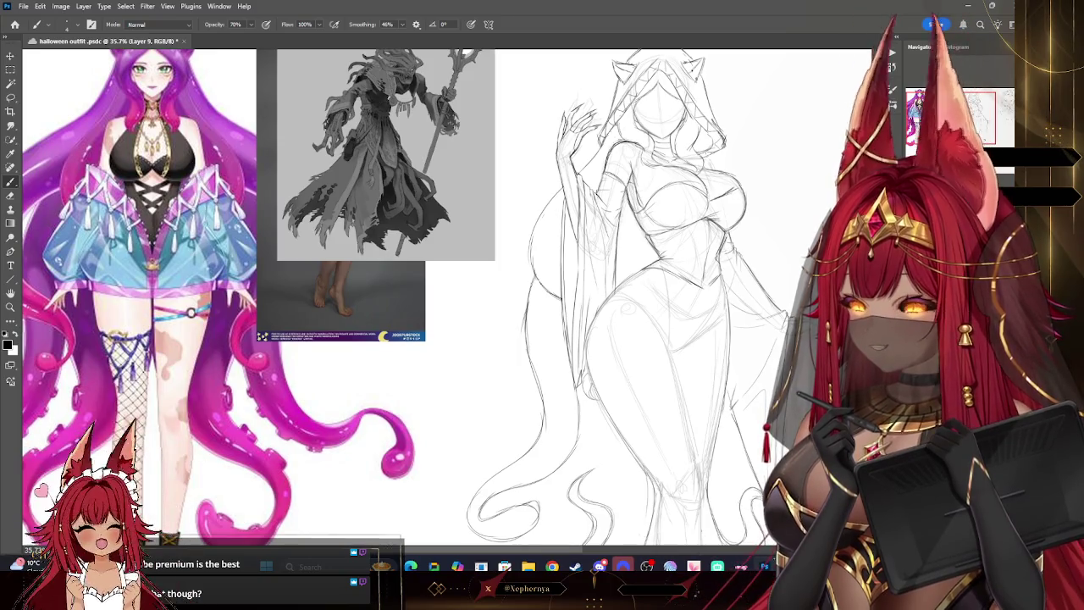
pyautogui.moveTo(573, 203); pyautogui.dragTo(573, 229)
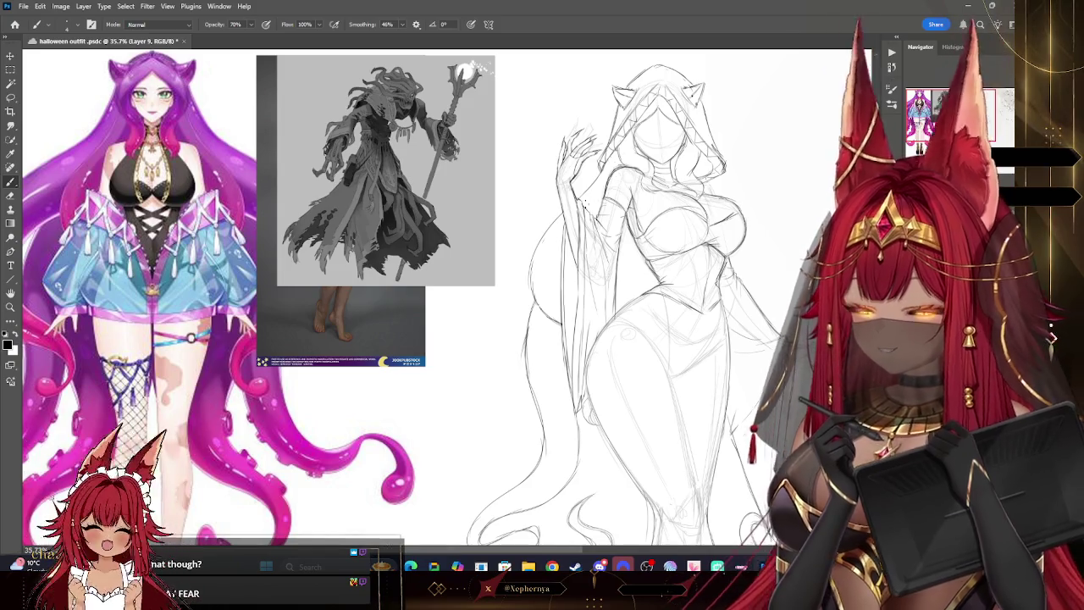
pyautogui.moveTo(518, 262); pyautogui.dragTo(507, 340)
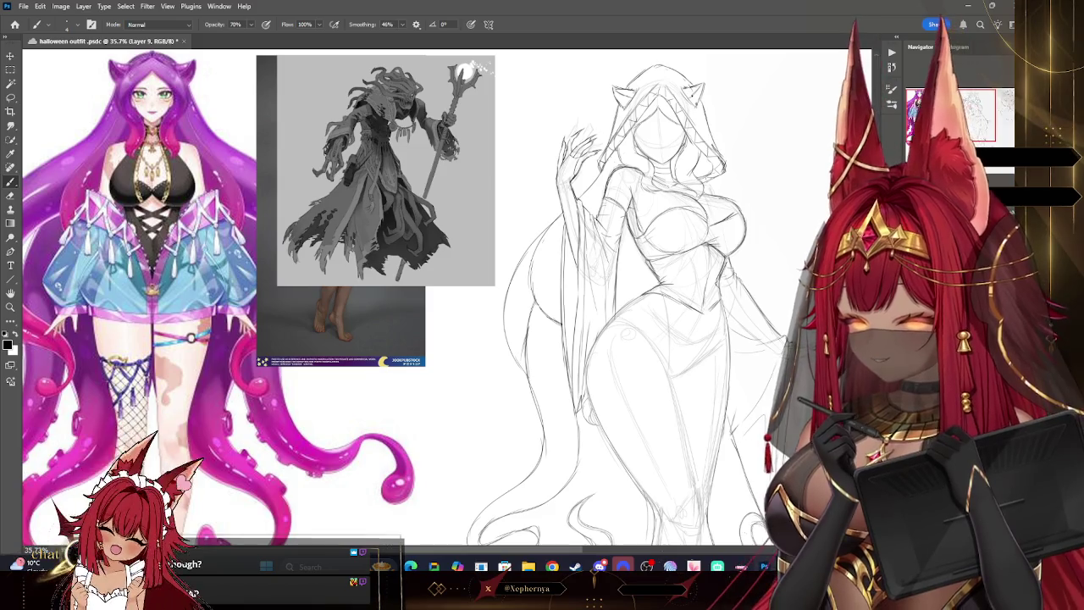
# Pan to show the full sketch figure, the left references and the skirt hem curls
pyautogui.moveTo(582, 481); pyautogui.dragTo(582, 320)
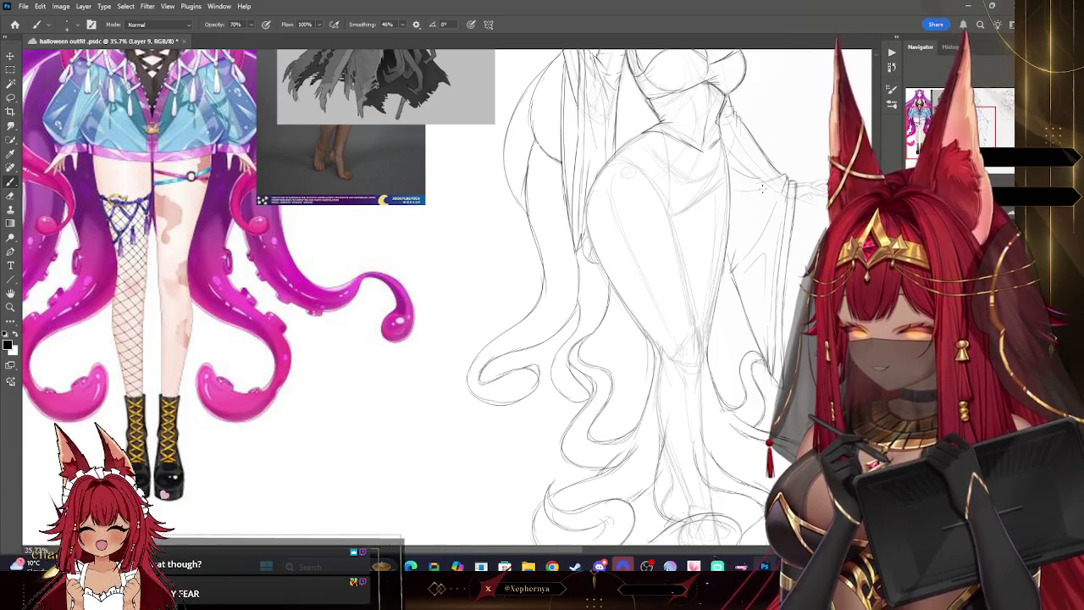
pyautogui.moveTo(763, 188); pyautogui.dragTo(645, 325)
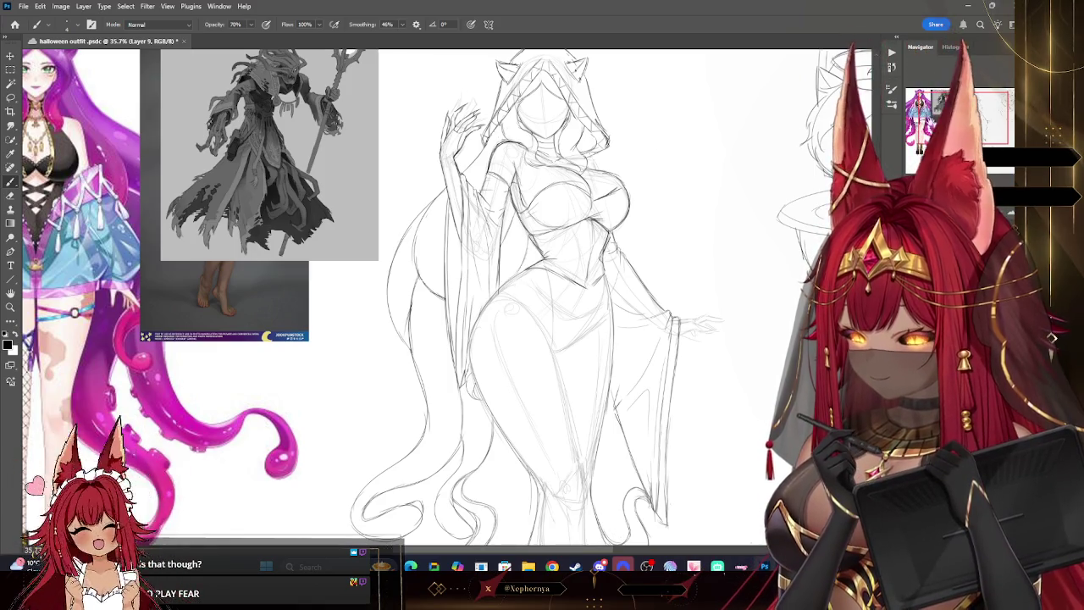
pyautogui.moveTo(542, 305); pyautogui.dragTo(661, 339)
pyautogui.moveTo(542, 305)
pyautogui.mouseDown()
pyautogui.moveTo(431, 281)
pyautogui.moveTo(388, 74)
pyautogui.moveTo(366, 79)
pyautogui.moveTo(360, 149)
pyautogui.mouseUp()
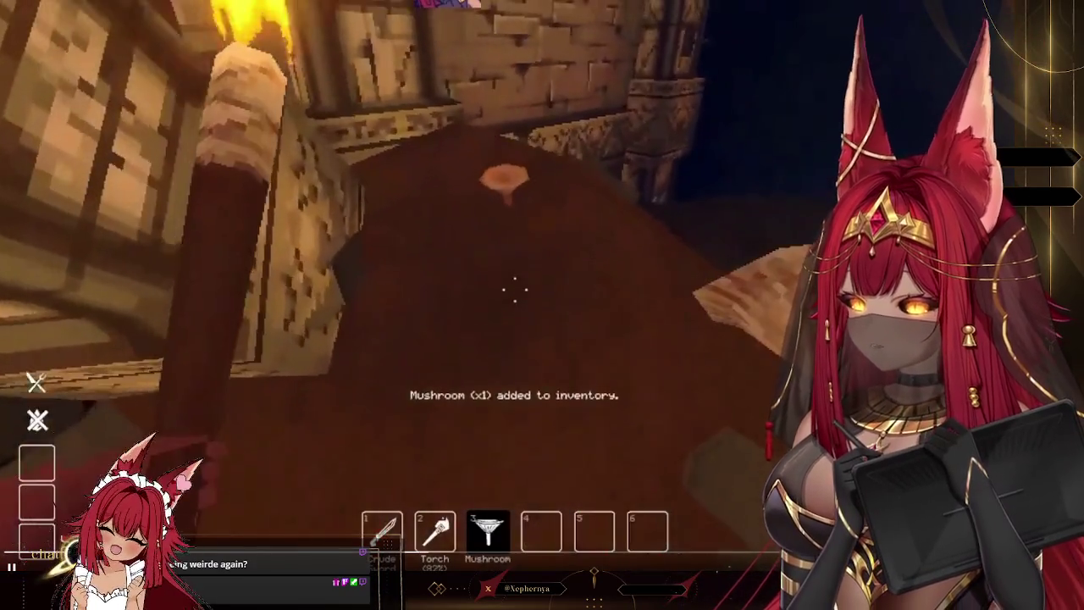
# Exit fullscreen, like the Deep Dish Dungeon trailer post on X, and switch back to Photoshop
pyautogui.press('e')
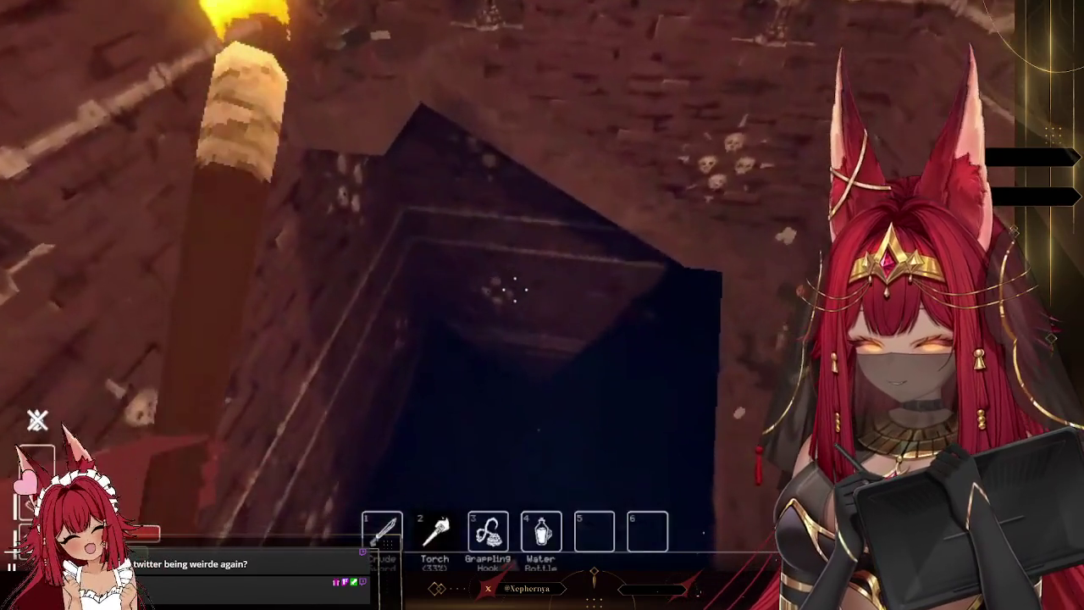
pyautogui.press('Escape')
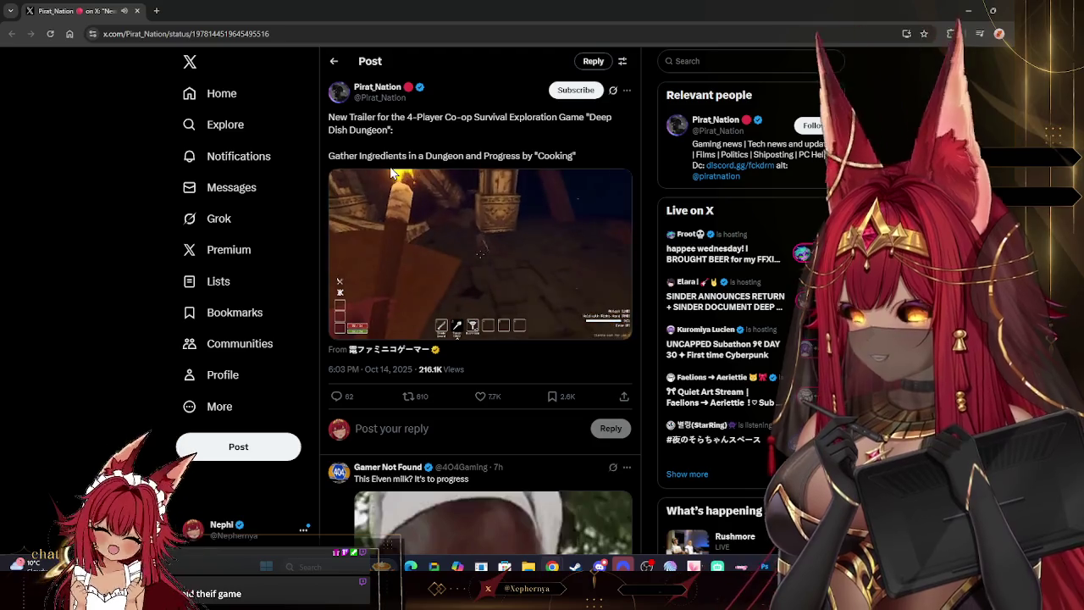
pyautogui.click(483, 398)
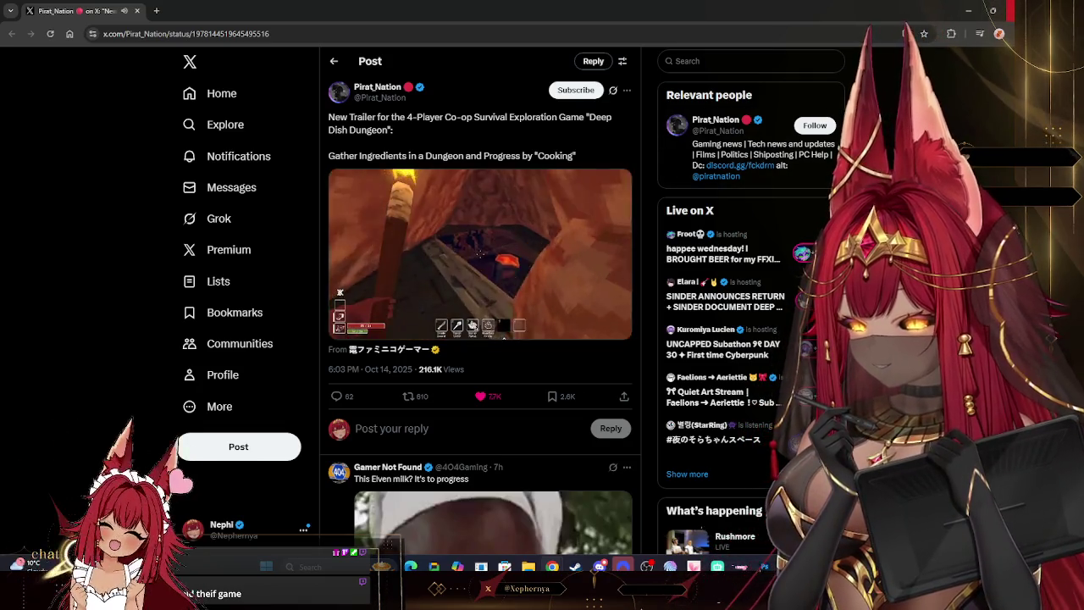
pyautogui.hotkey('alt', 'Tab')
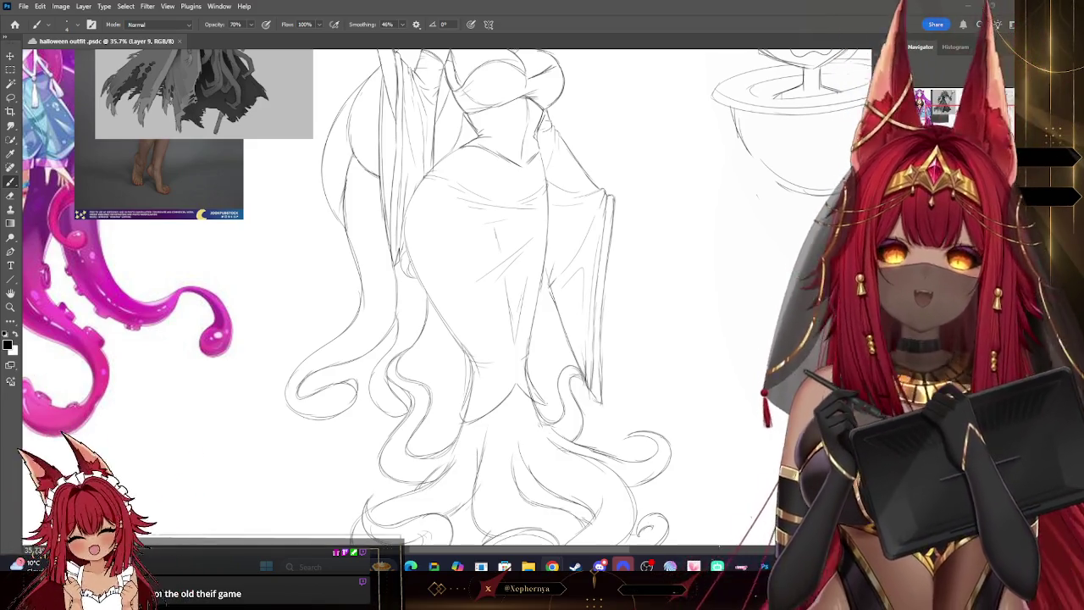
# Zoom to frame the sketch beside the reference images and return to drawing
pyautogui.press('z')
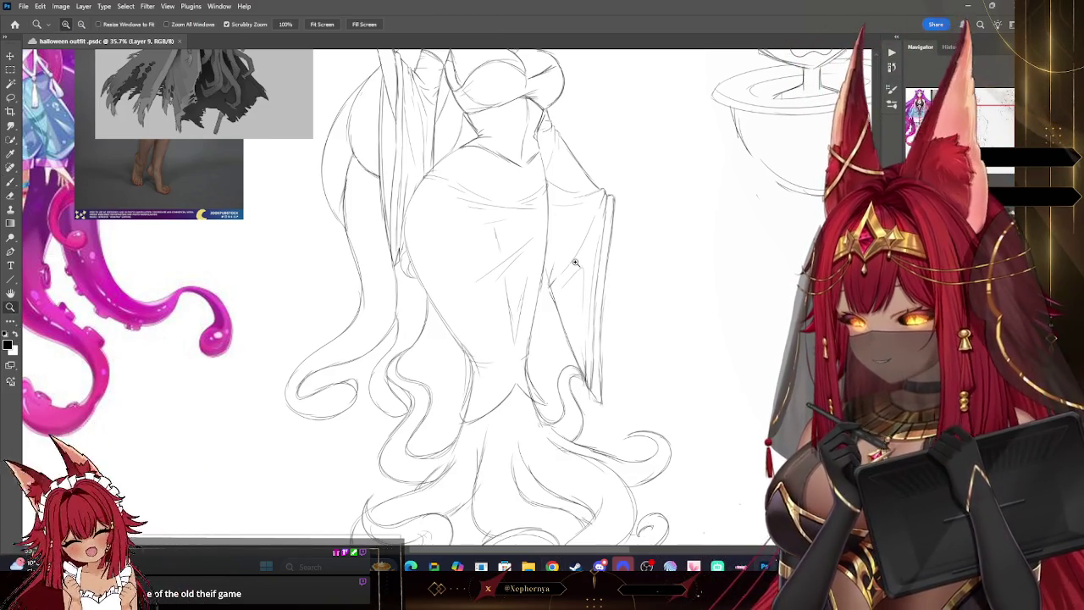
pyautogui.keyDown('alt'); pyautogui.click(529, 263); pyautogui.keyUp('alt')
pyautogui.moveTo(542, 271); pyautogui.dragTo(591, 272)
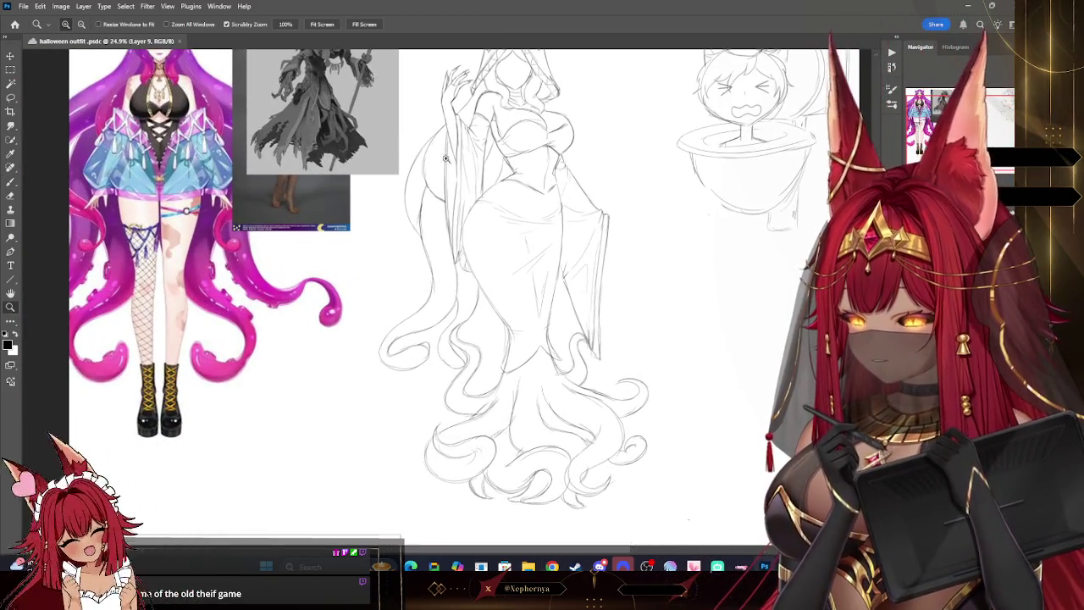
pyautogui.moveTo(292, 119)
pyautogui.mouseDown()
pyautogui.moveTo(491, 287)
pyautogui.moveTo(454, 207)
pyautogui.mouseUp()
pyautogui.click(12, 183)
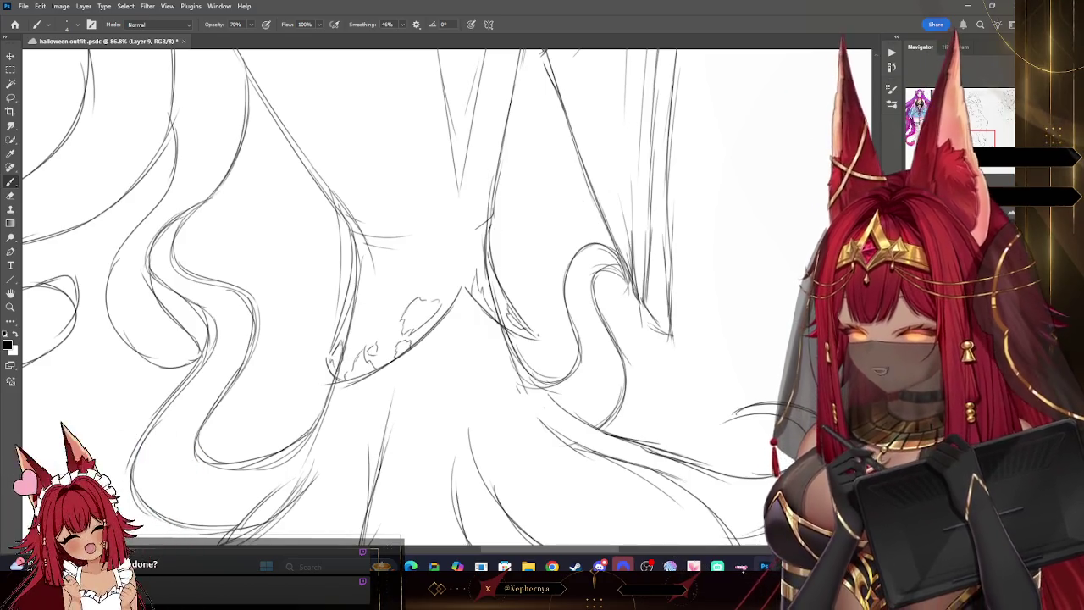
# Erase stray robe-fold lines with a smaller eraser, then zoom back in on the figure
pyautogui.press('e')
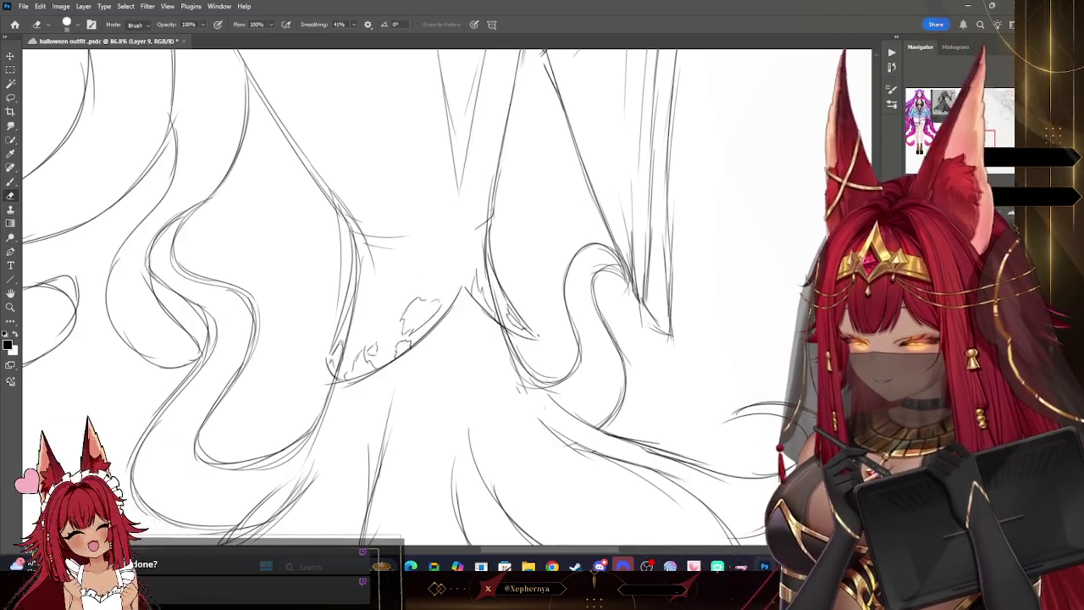
pyautogui.press('[')
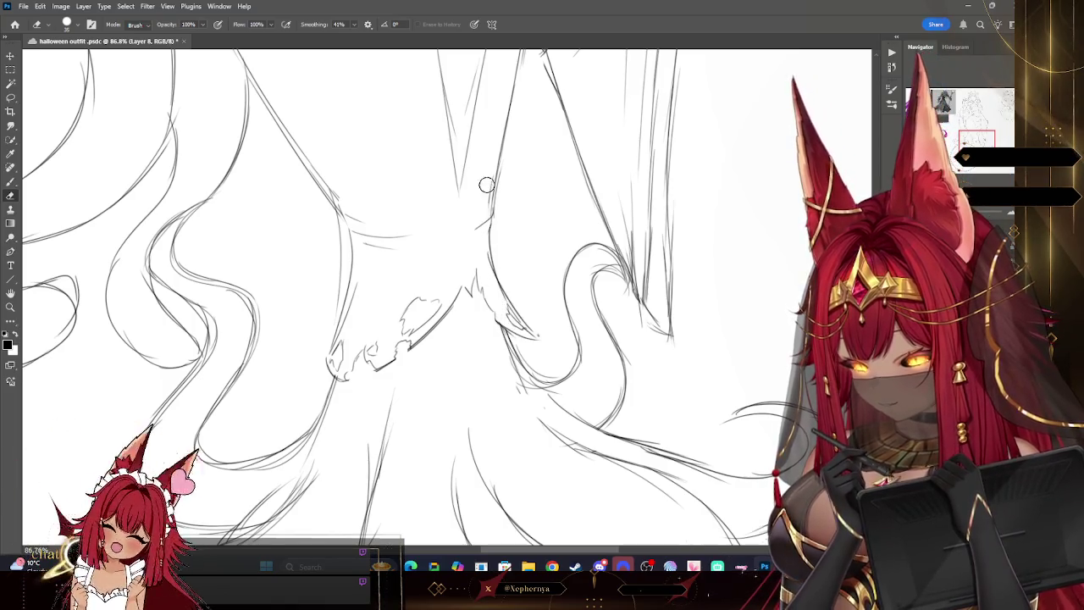
pyautogui.click(10, 307)
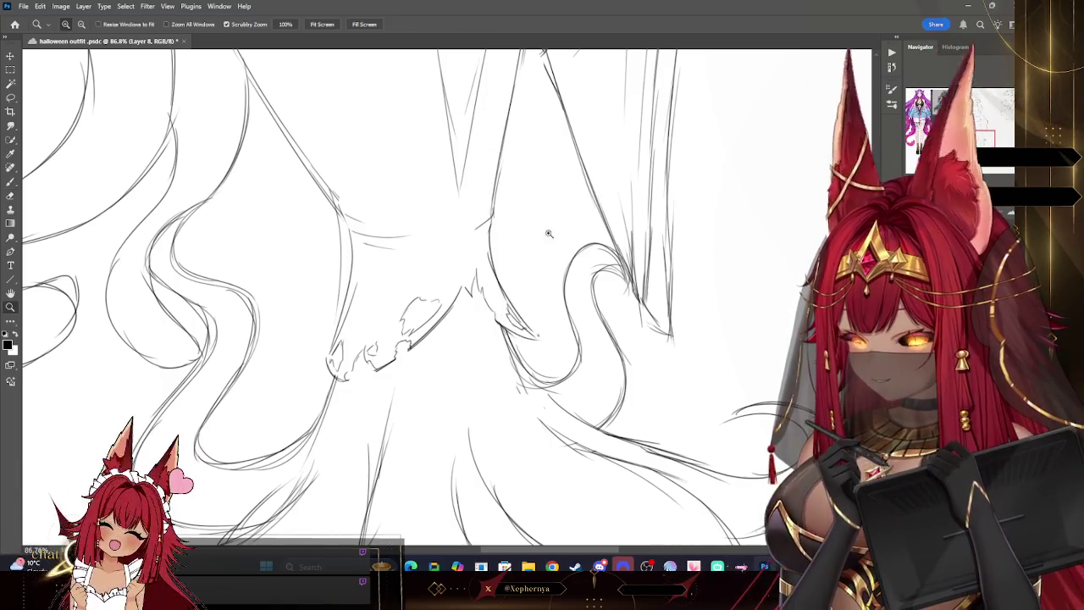
pyautogui.scroll(-5, 547, 287)
pyautogui.moveTo(610, 136); pyautogui.dragTo(634, 188)
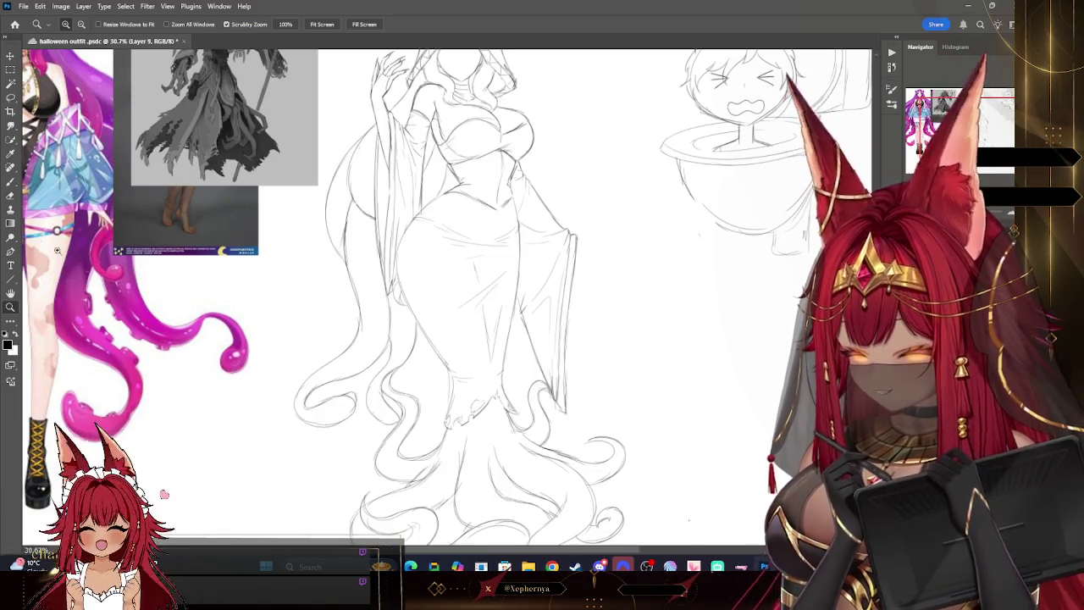
# Adjust the robe lines with eraser and brush, then zoom in on the figure's torso
pyautogui.click(10, 197)
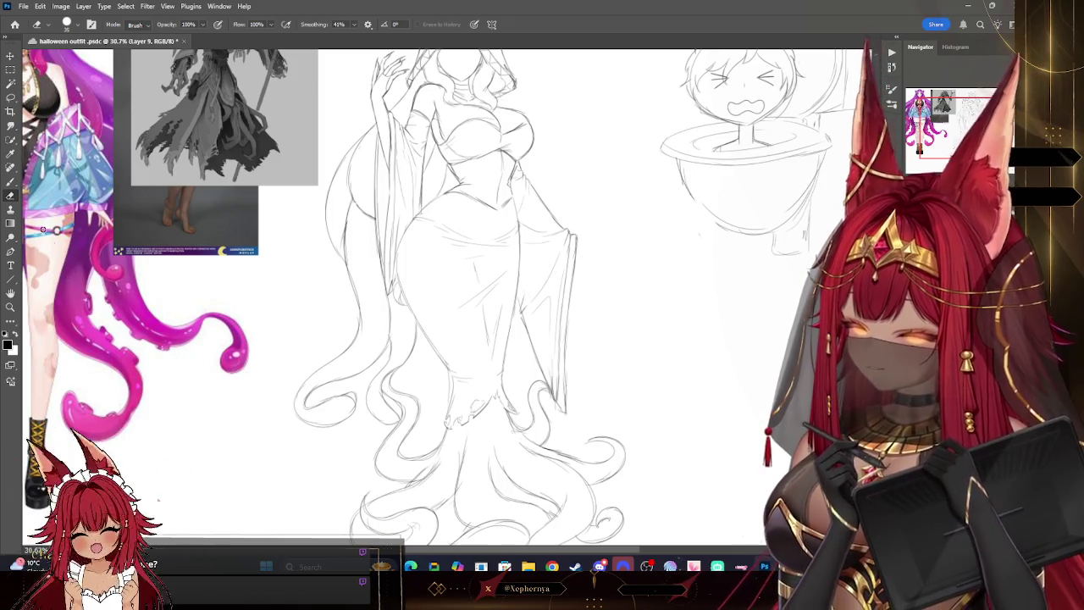
pyautogui.press('b')
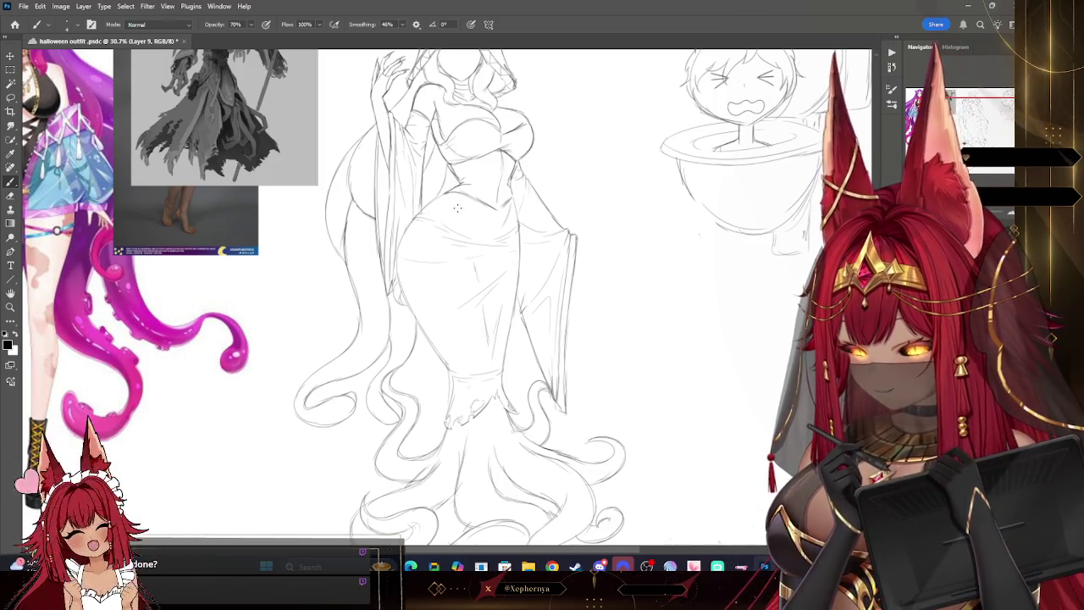
pyautogui.moveTo(466, 296); pyautogui.dragTo(453, 343)
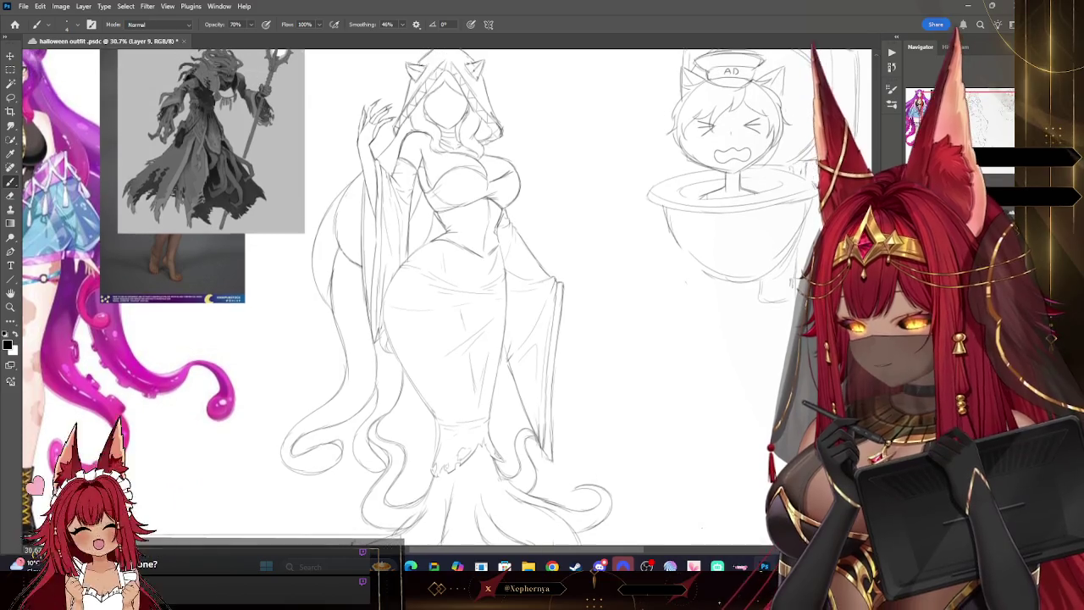
pyautogui.press('z')
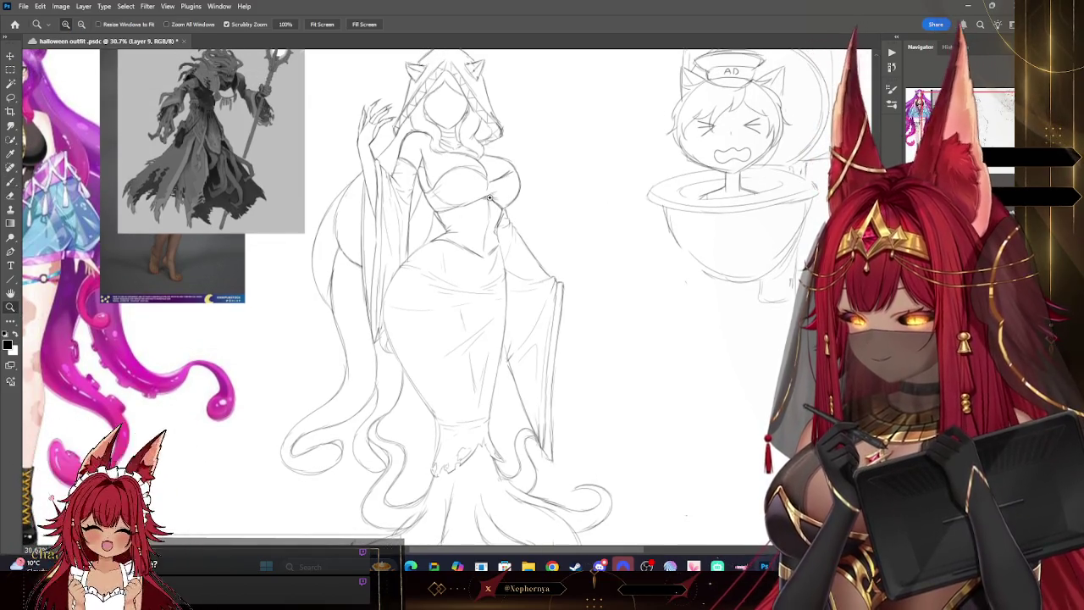
pyautogui.moveTo(490, 197); pyautogui.dragTo(616, 156)
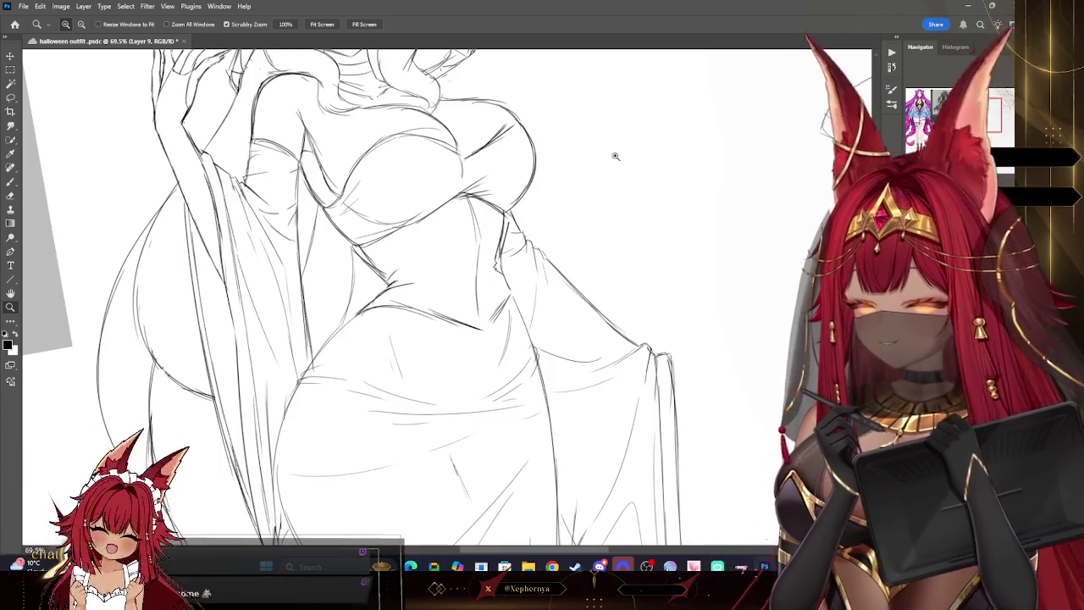
# Reframe on the hooded head and torso and add a new layer for torso sketching
pyautogui.press('b')
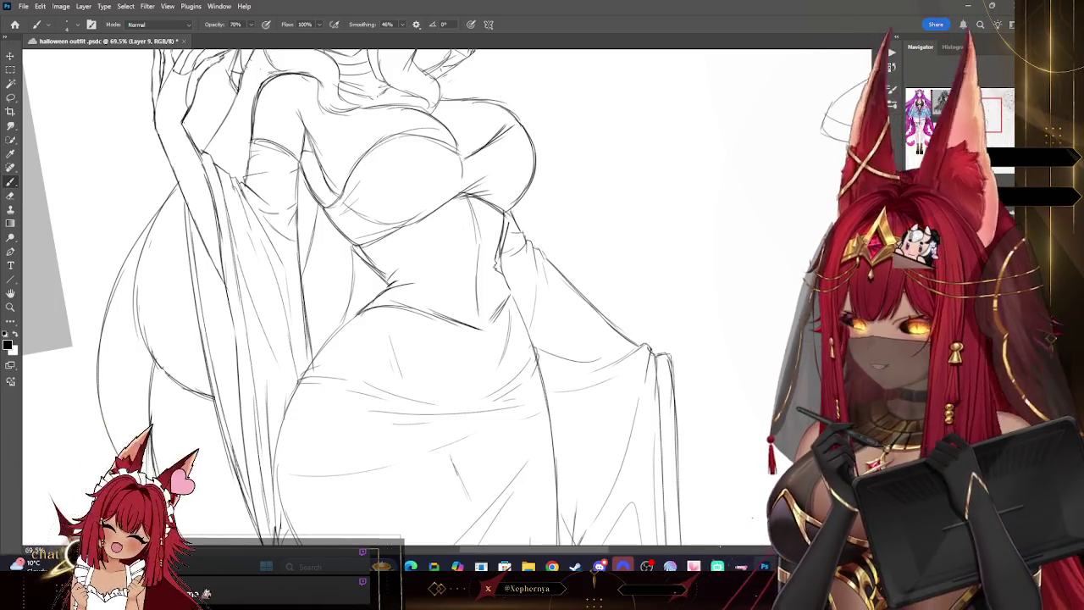
pyautogui.moveTo(423, 296); pyautogui.dragTo(398, 263)
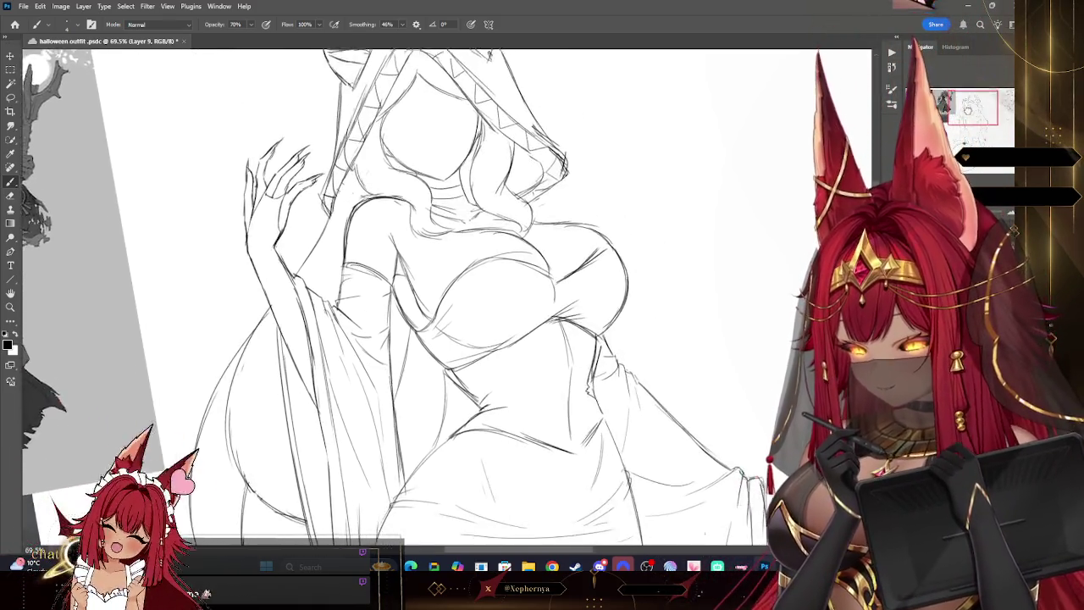
pyautogui.moveTo(542, 339); pyautogui.dragTo(444, 228)
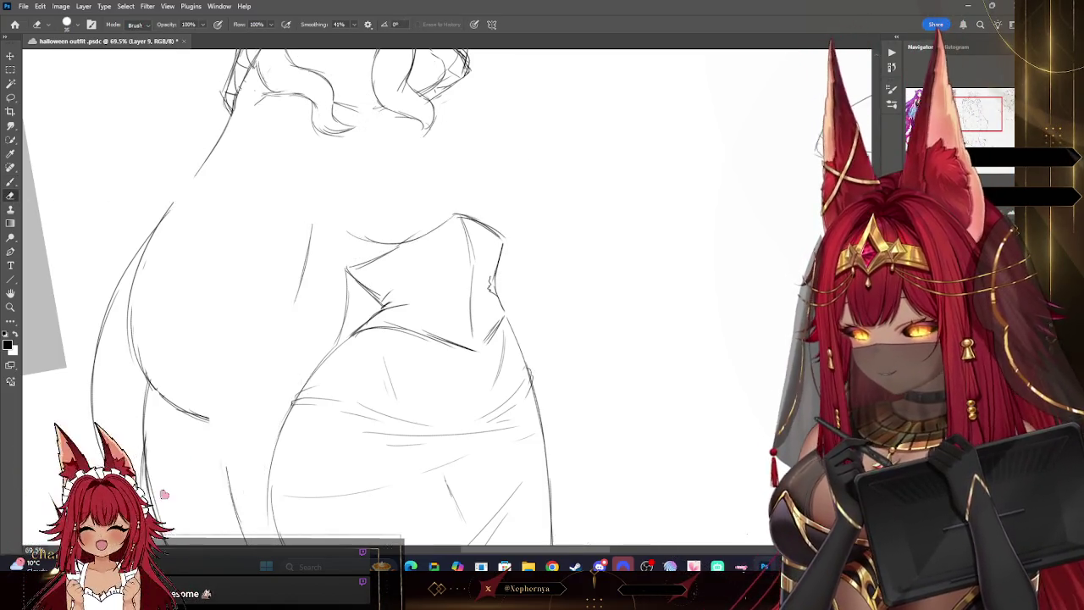
pyautogui.hotkey('ctrl', 'shift', 'alt', 'n')
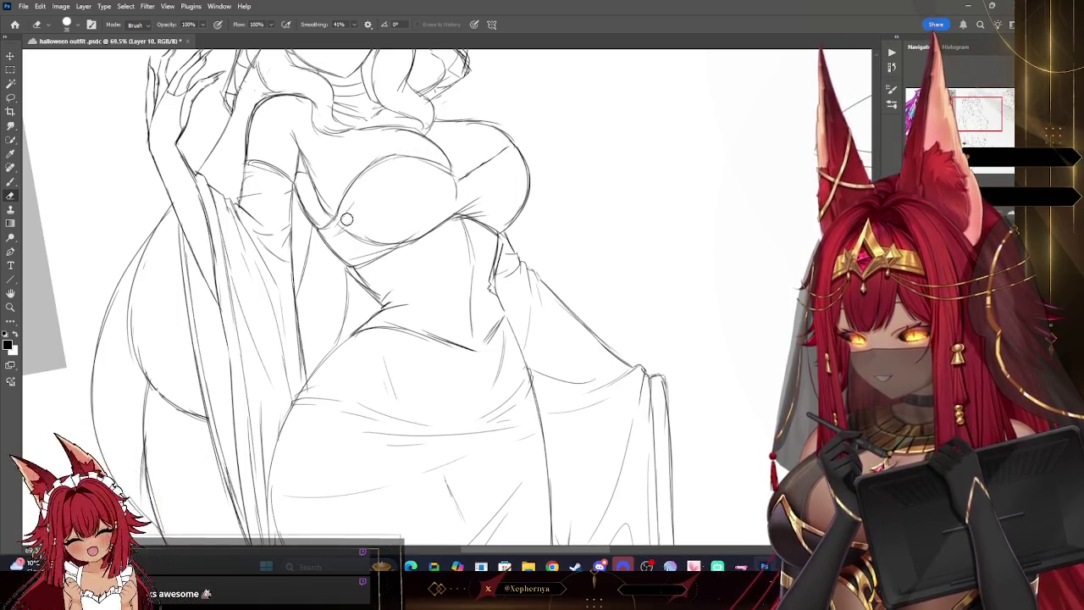
pyautogui.moveTo(424, 254); pyautogui.dragTo(458, 423)
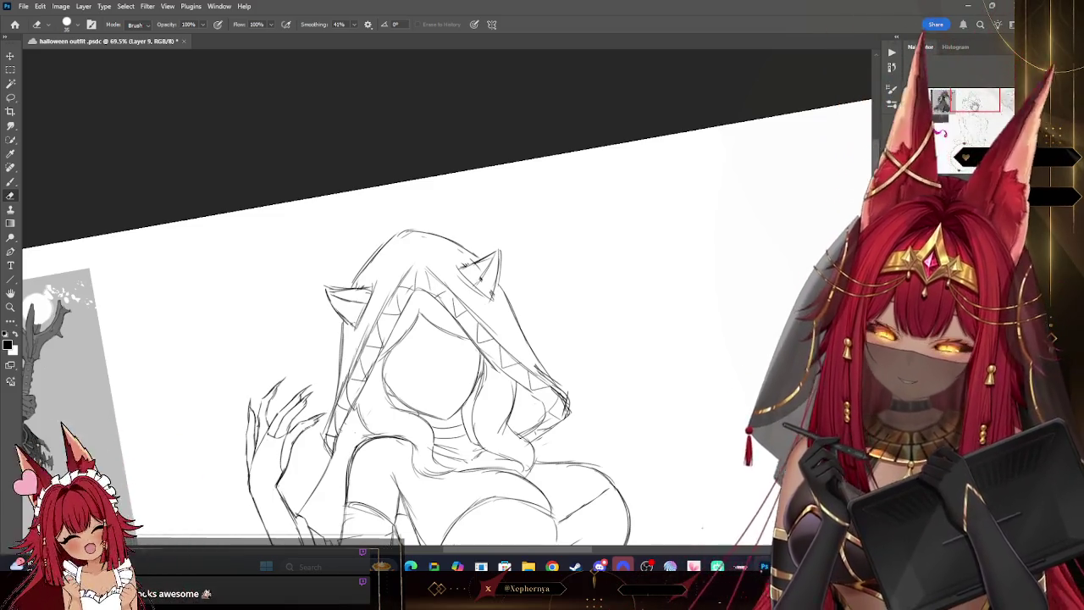
# Rotate the view to study the references, then bring the hooded figure back to centre
pyautogui.moveTo(415, 254)
pyautogui.mouseDown()
pyautogui.moveTo(398, 194)
pyautogui.moveTo(745, 68)
pyautogui.mouseUp()
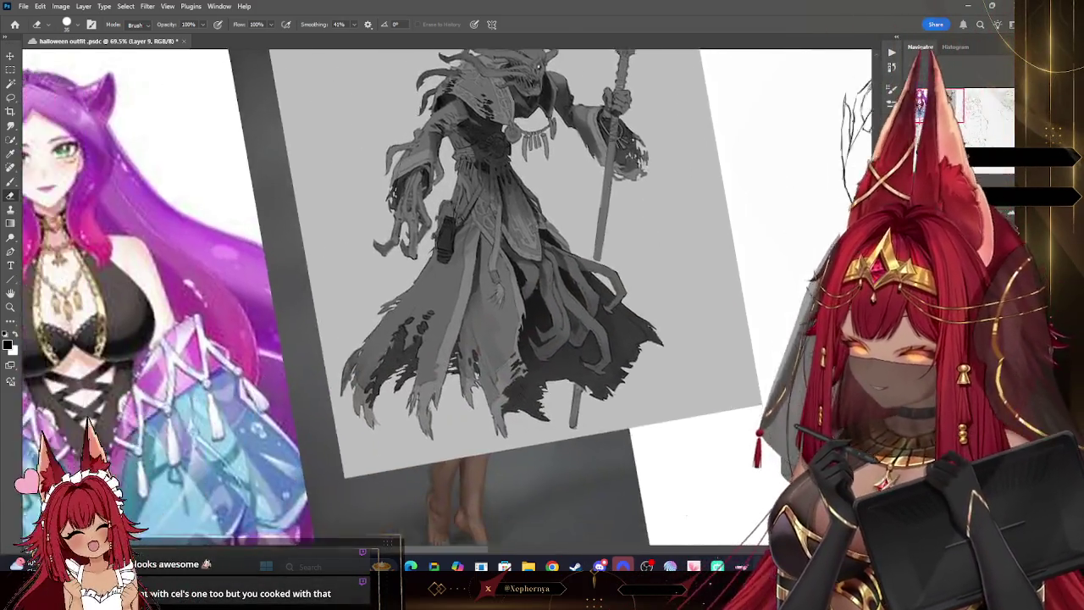
pyautogui.moveTo(550, 212)
pyautogui.mouseDown()
pyautogui.moveTo(212, 255)
pyautogui.moveTo(109, 252)
pyautogui.mouseUp()
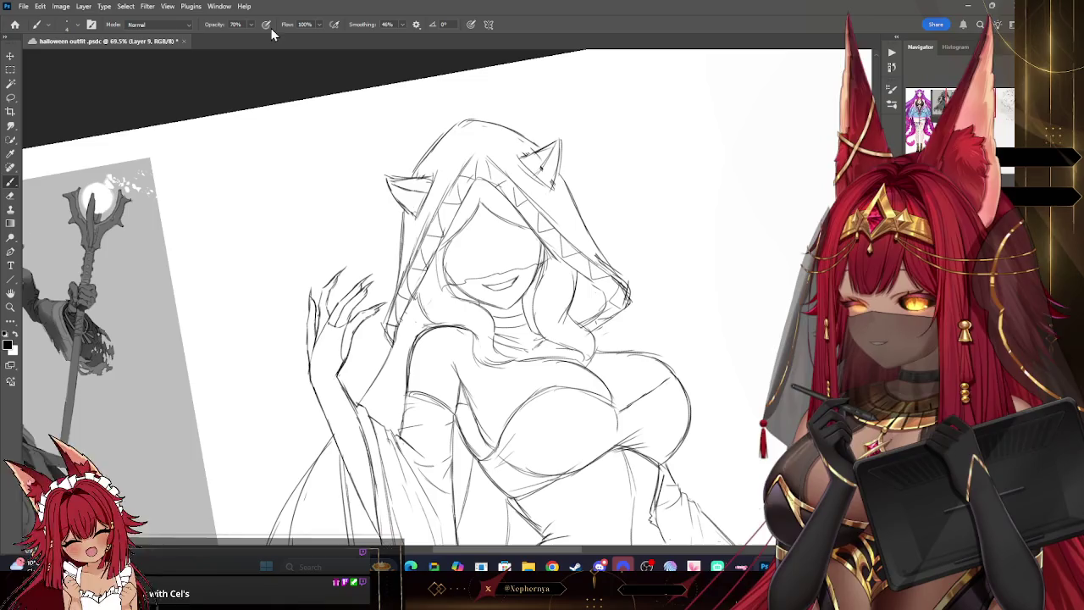
# Fill the face under the hood with a grey triangle using a larger brush, then zoom out
pyautogui.press(']')
pyautogui.moveTo(447, 288)
pyautogui.mouseDown()
pyautogui.moveTo(445, 216)
pyautogui.moveTo(451, 280)
pyautogui.mouseUp()
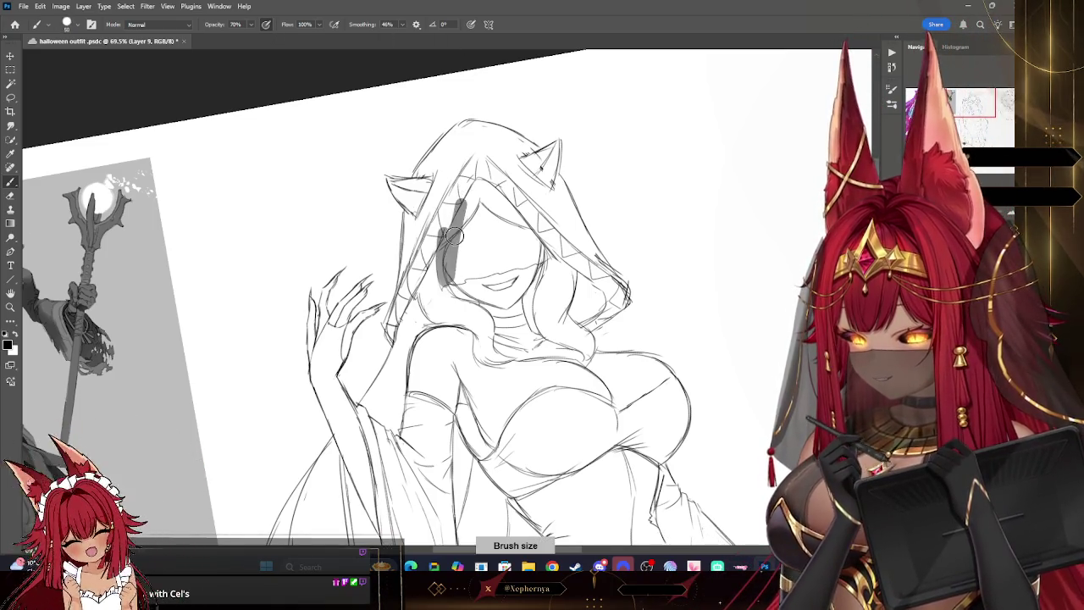
pyautogui.moveTo(470, 182)
pyautogui.mouseDown()
pyautogui.moveTo(546, 248)
pyautogui.moveTo(449, 272)
pyautogui.moveTo(488, 203)
pyautogui.moveTo(538, 259)
pyautogui.mouseUp()
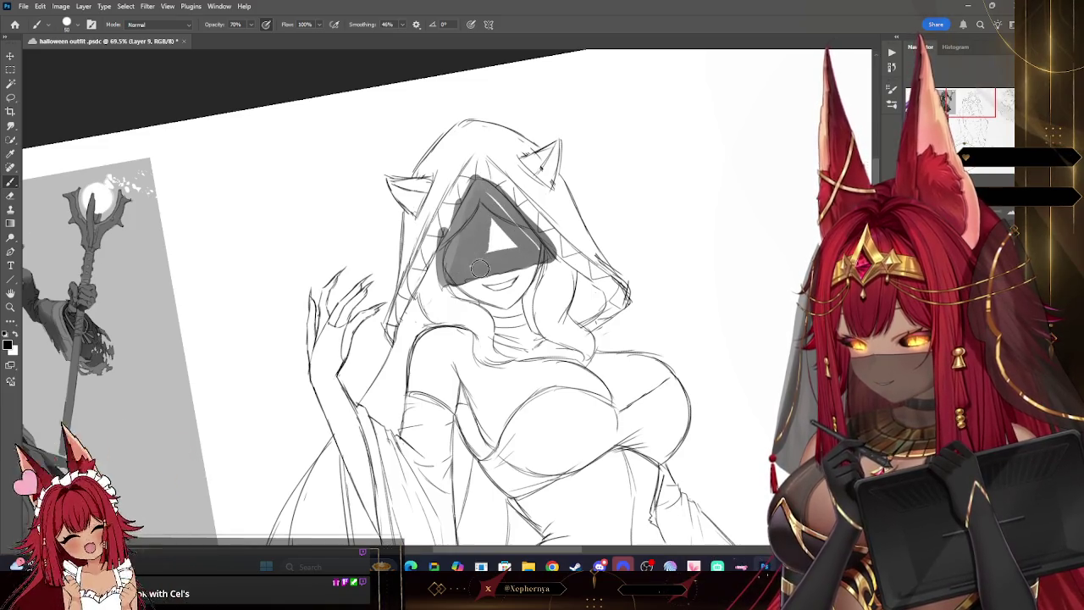
pyautogui.moveTo(491, 225); pyautogui.dragTo(508, 254)
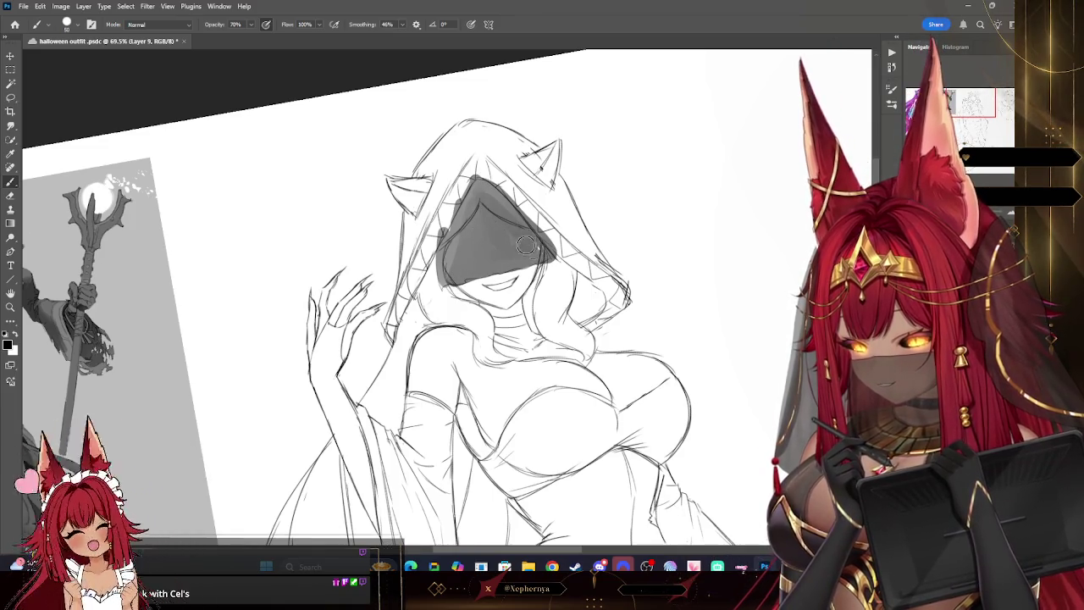
pyautogui.press('z')
pyautogui.moveTo(540, 204); pyautogui.dragTo(346, 196)
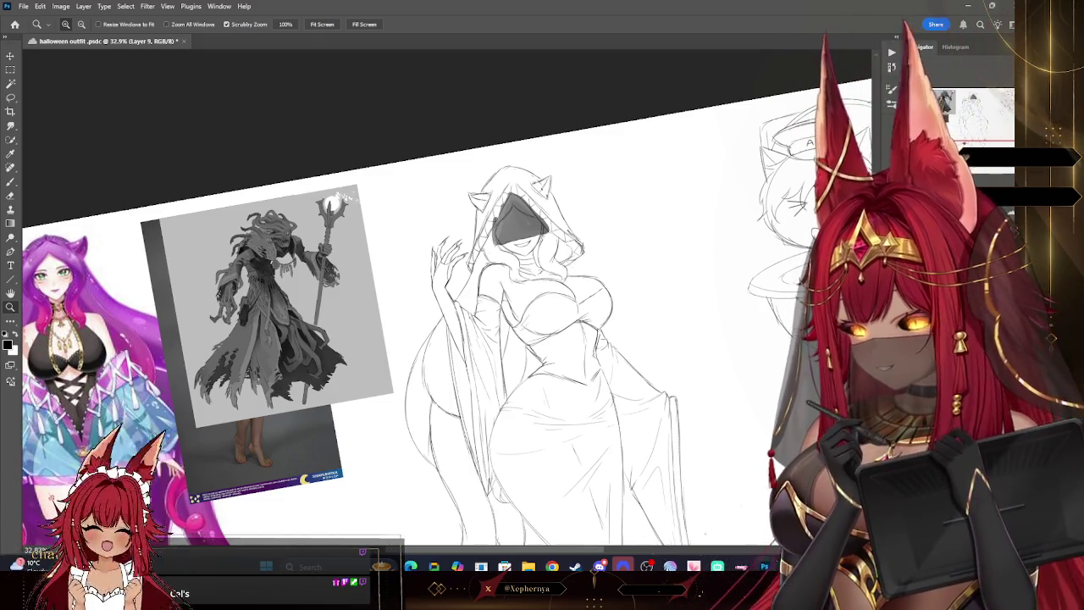
# Undo and redo the latest strokes, level the rotated canvas, and zoom in on the sketch
pyautogui.scroll(-3, 498, 296)
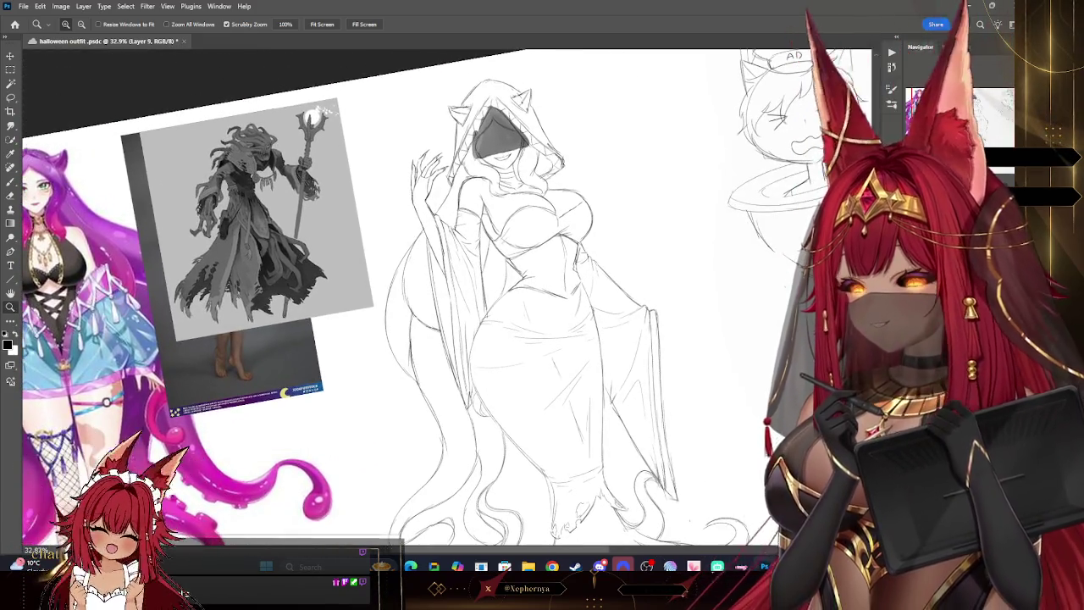
pyautogui.hotkey('ctrl', 'z')
pyautogui.hotkey('ctrl', 'shift', 'z')
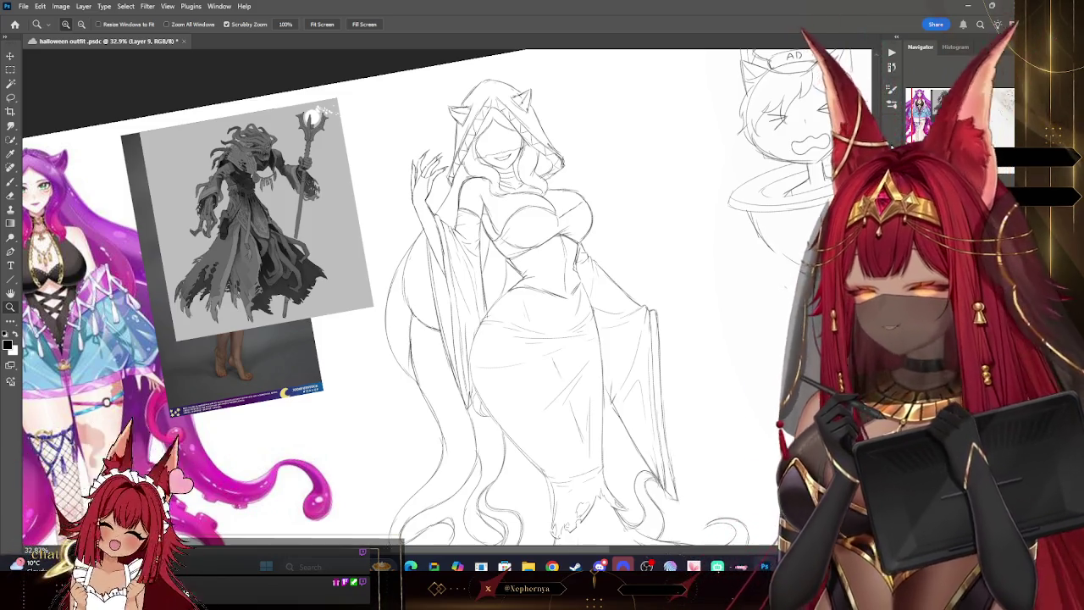
pyautogui.moveTo(634, 170); pyautogui.dragTo(656, 220)
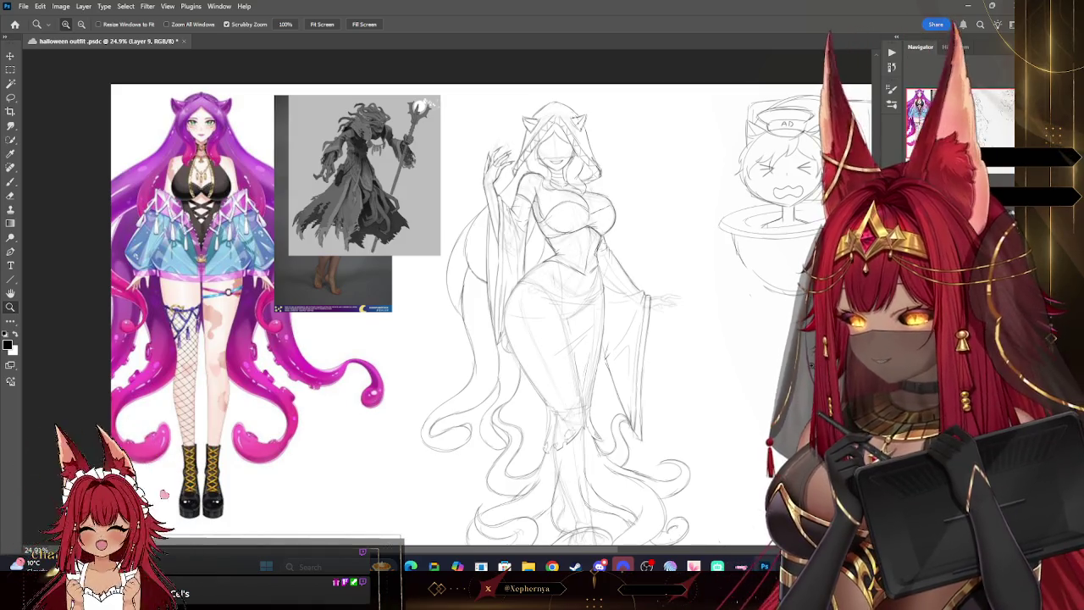
pyautogui.moveTo(679, 228); pyautogui.dragTo(683, 228)
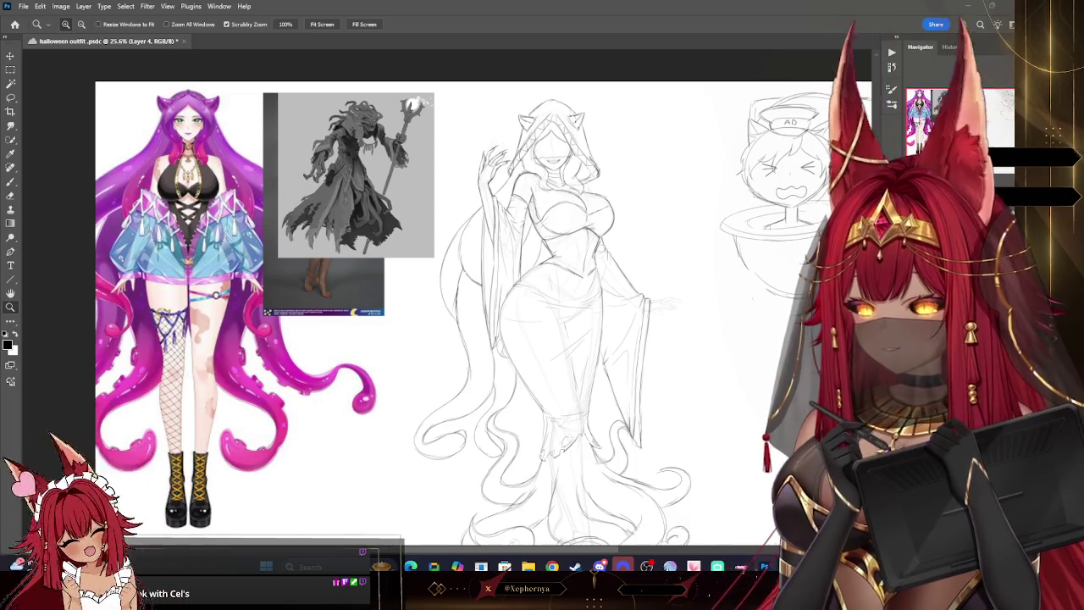
pyautogui.moveTo(743, 350)
pyautogui.mouseDown()
pyautogui.moveTo(709, 331)
pyautogui.moveTo(686, 380)
pyautogui.moveTo(711, 366)
pyautogui.mouseUp()
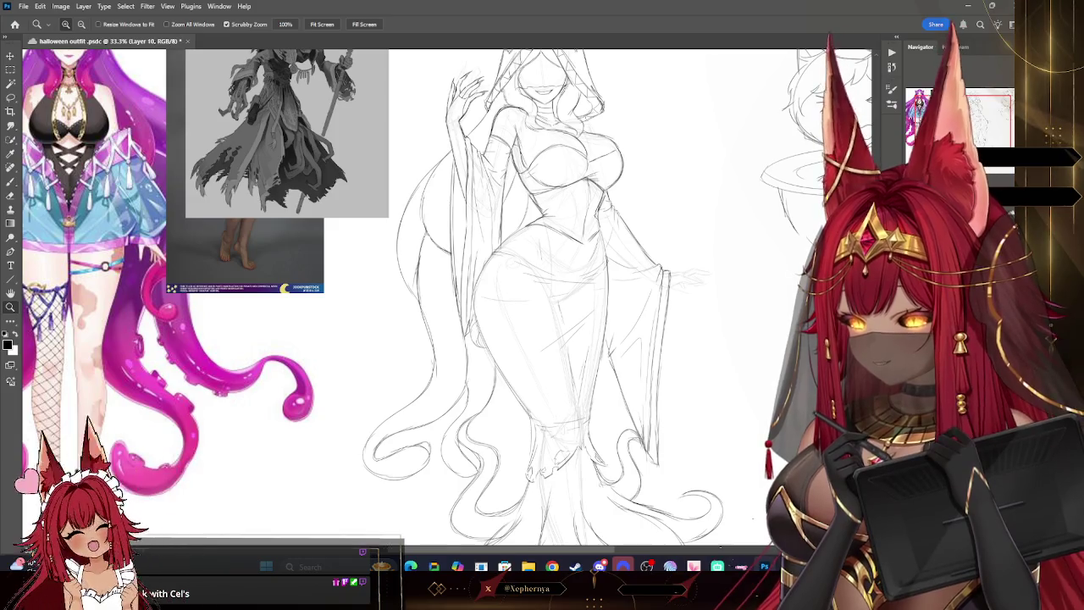
# Sketch the waist and bodice lines with a smaller brush, undoing one stroke along the way
pyautogui.press('b')
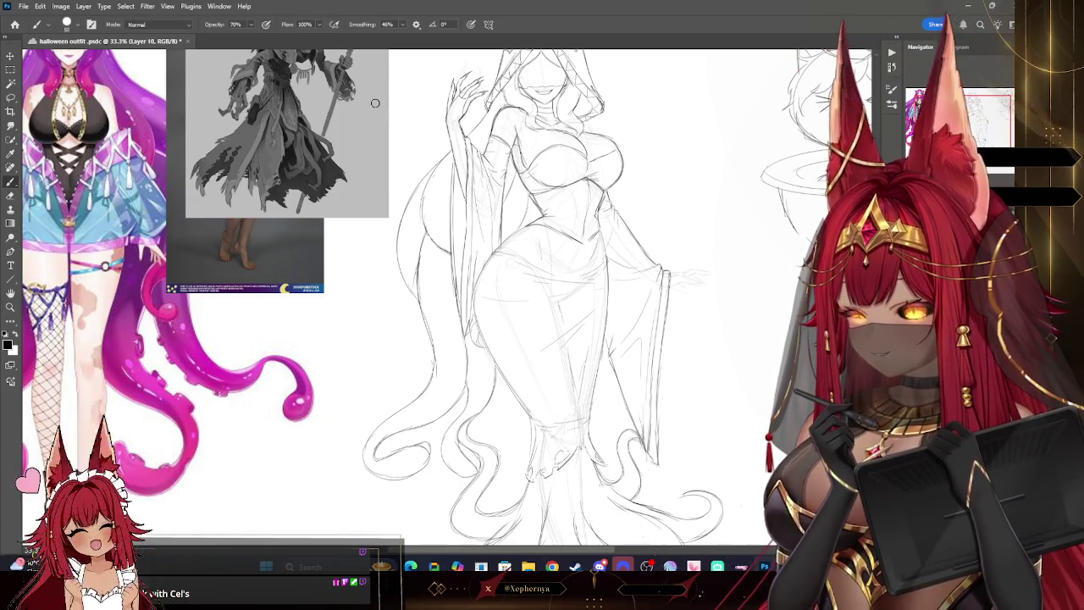
pyautogui.press('[')
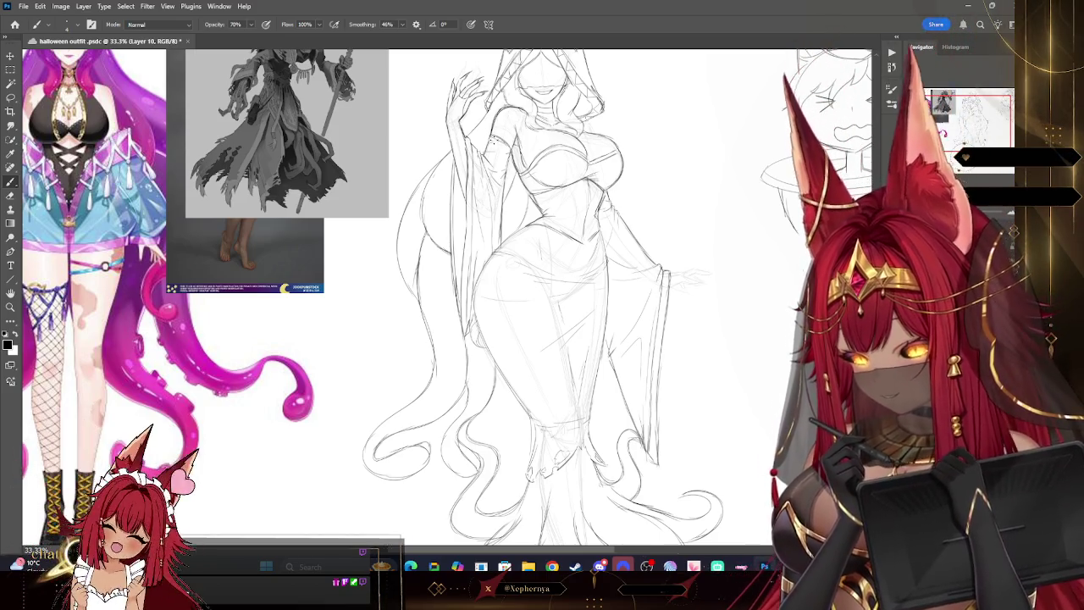
pyautogui.scroll(3, 542, 297)
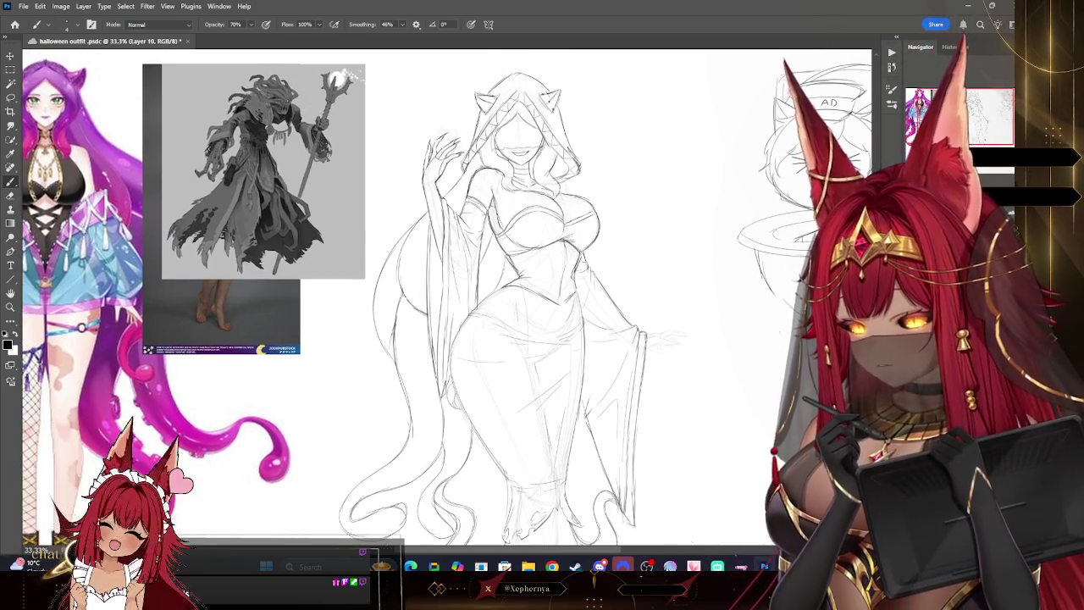
pyautogui.moveTo(558, 250); pyautogui.dragTo(530, 226)
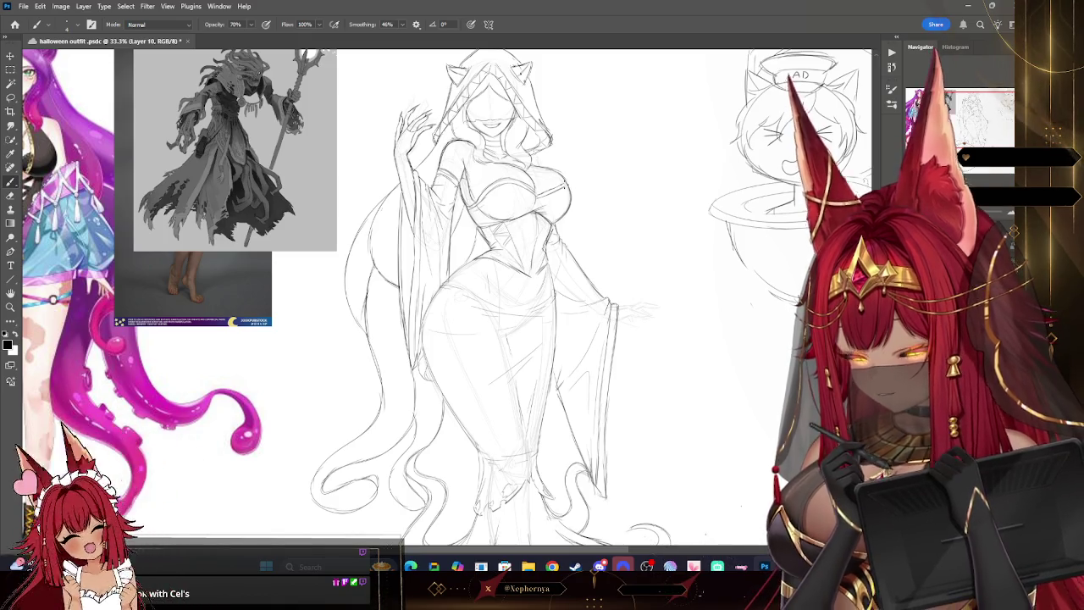
pyautogui.hotkey('ctrl', 'z')
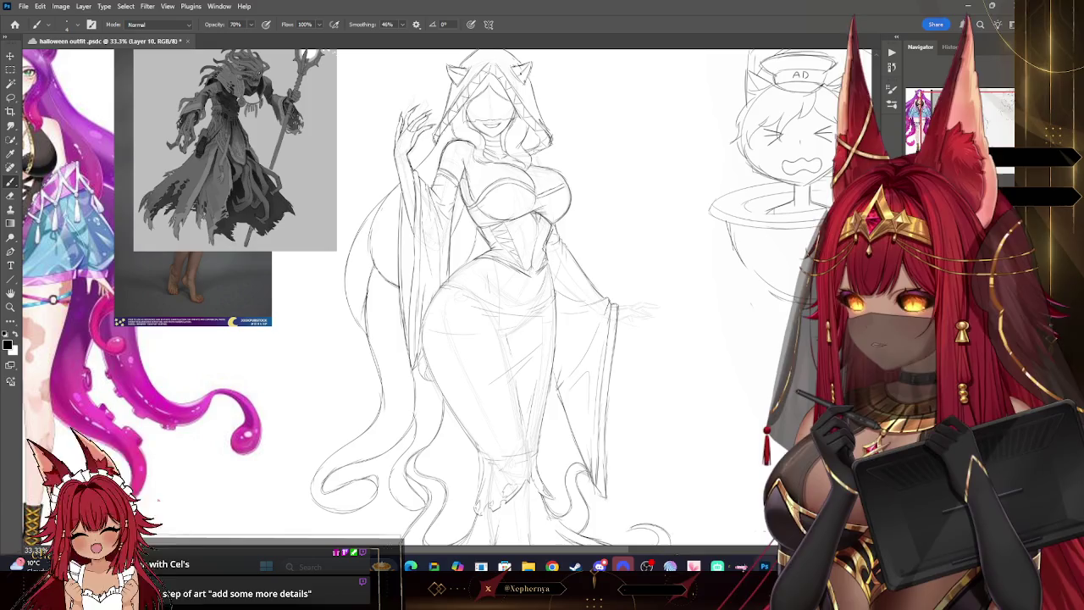
pyautogui.moveTo(508, 297)
pyautogui.mouseDown()
pyautogui.moveTo(480, 324)
pyautogui.moveTo(519, 265)
pyautogui.moveTo(509, 311)
pyautogui.mouseUp()
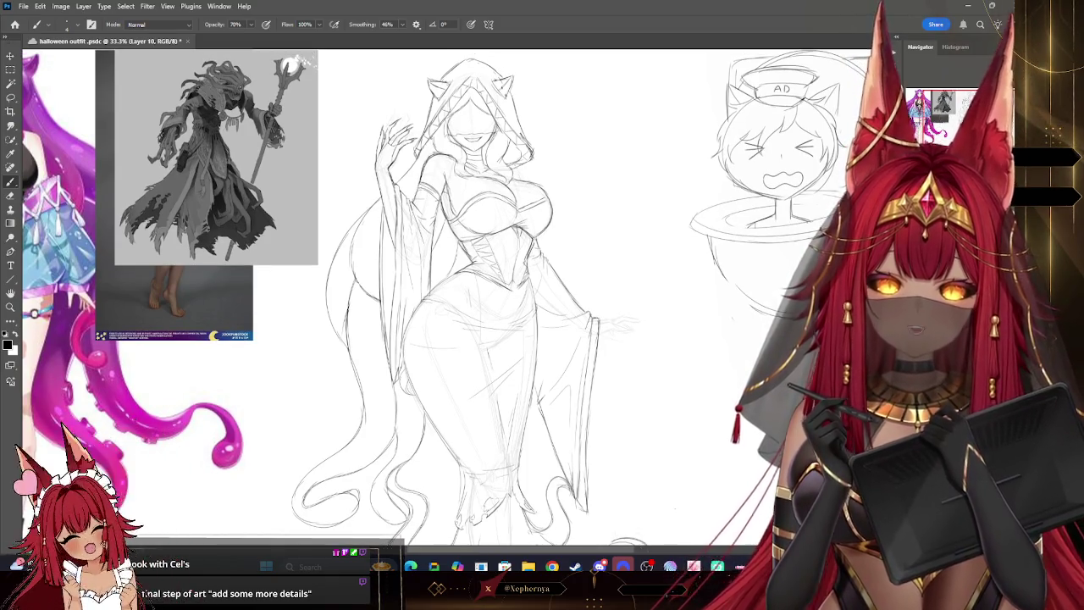
pyautogui.moveTo(508, 296)
pyautogui.mouseDown()
pyautogui.moveTo(532, 259)
pyautogui.moveTo(627, 292)
pyautogui.moveTo(550, 275)
pyautogui.mouseUp()
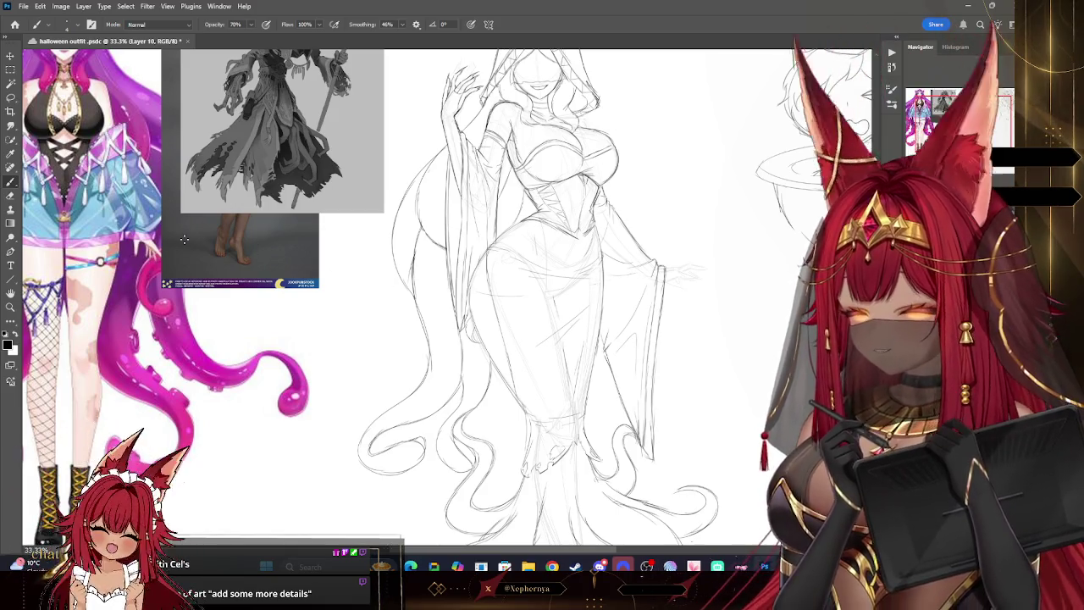
# On Layer 9, zoom to 57.2% on the lower robe and return to the brush
pyautogui.press('e')
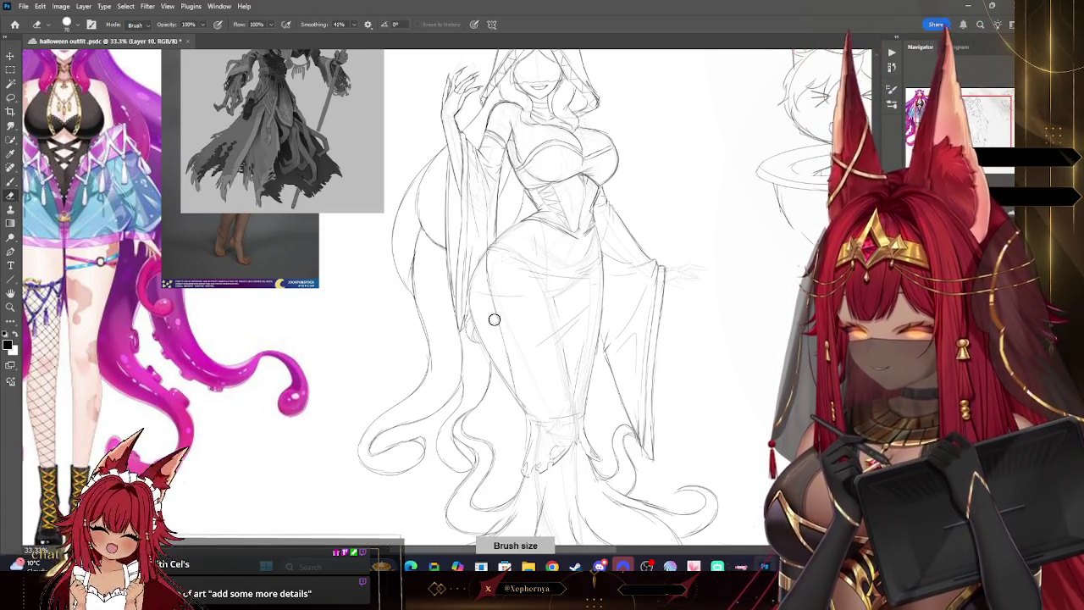
pyautogui.hotkey('alt', '[')
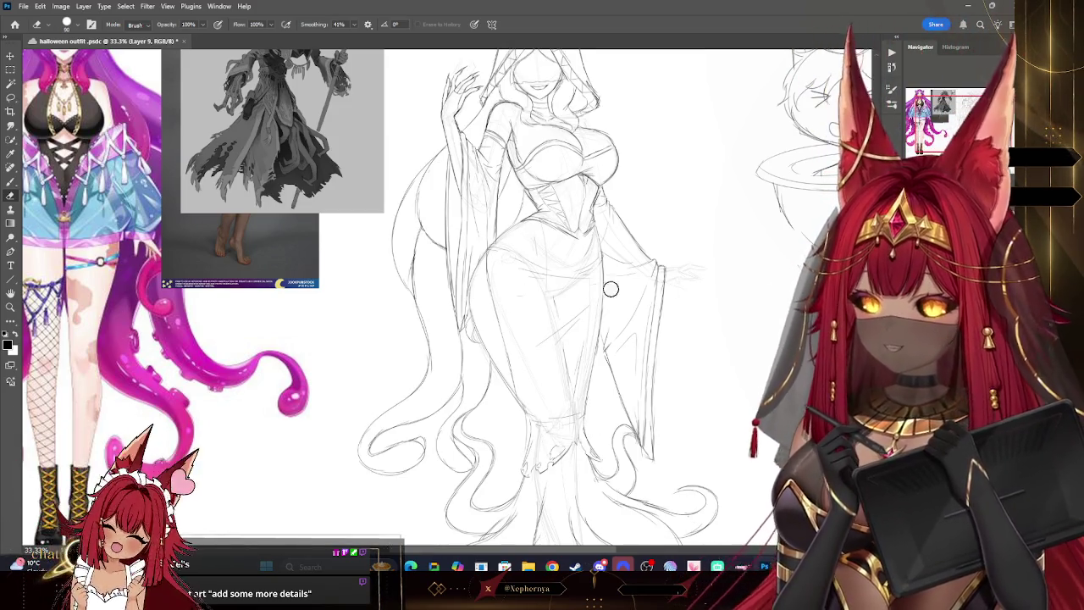
pyautogui.press('z')
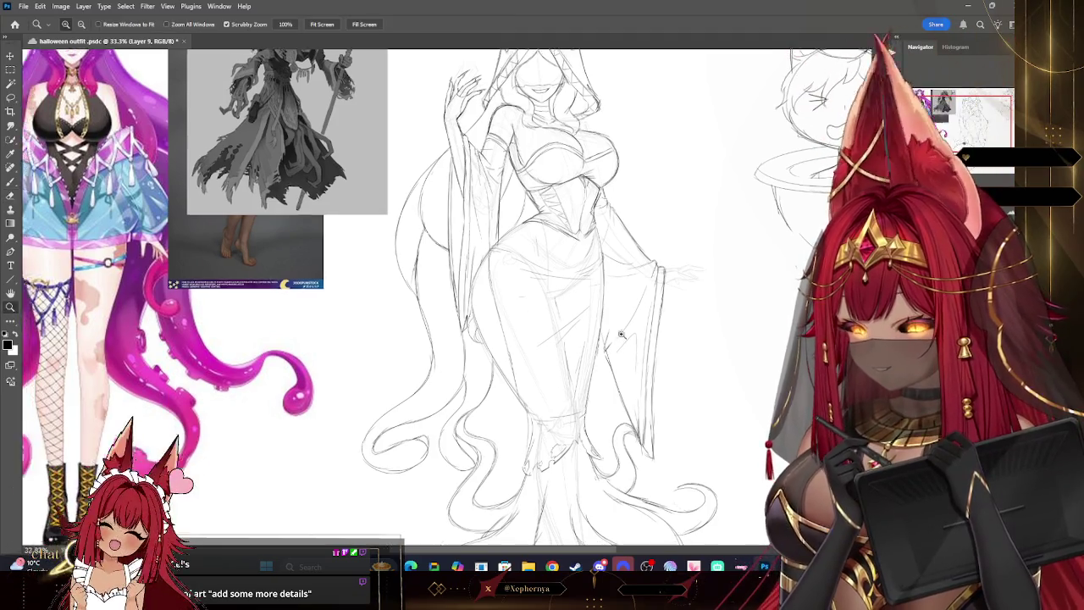
pyautogui.scroll(-3, 700, 371)
pyautogui.scroll(2, 698, 373)
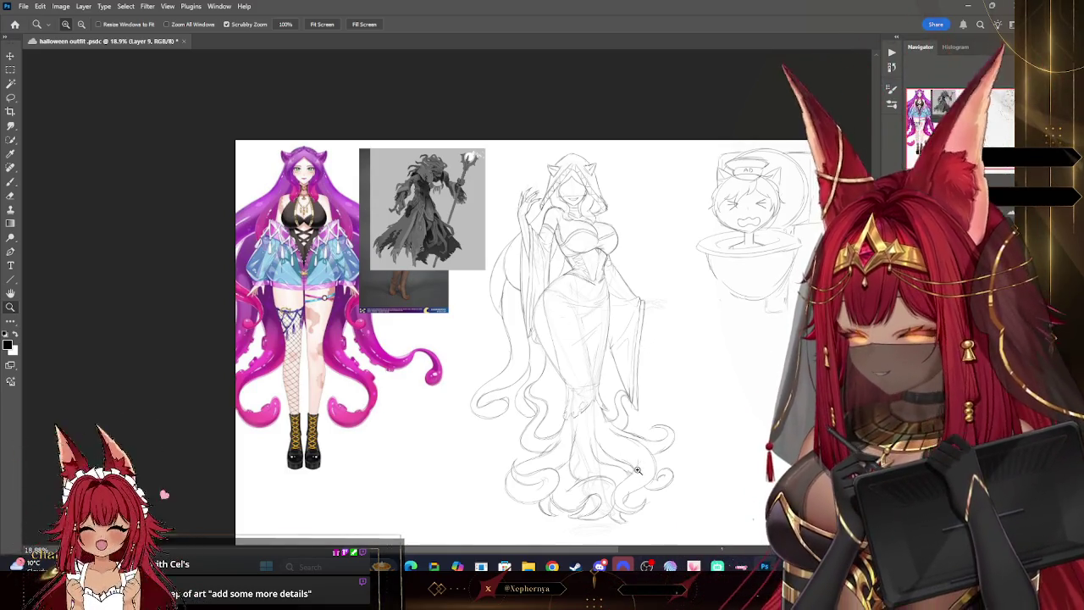
pyautogui.click(597, 292)
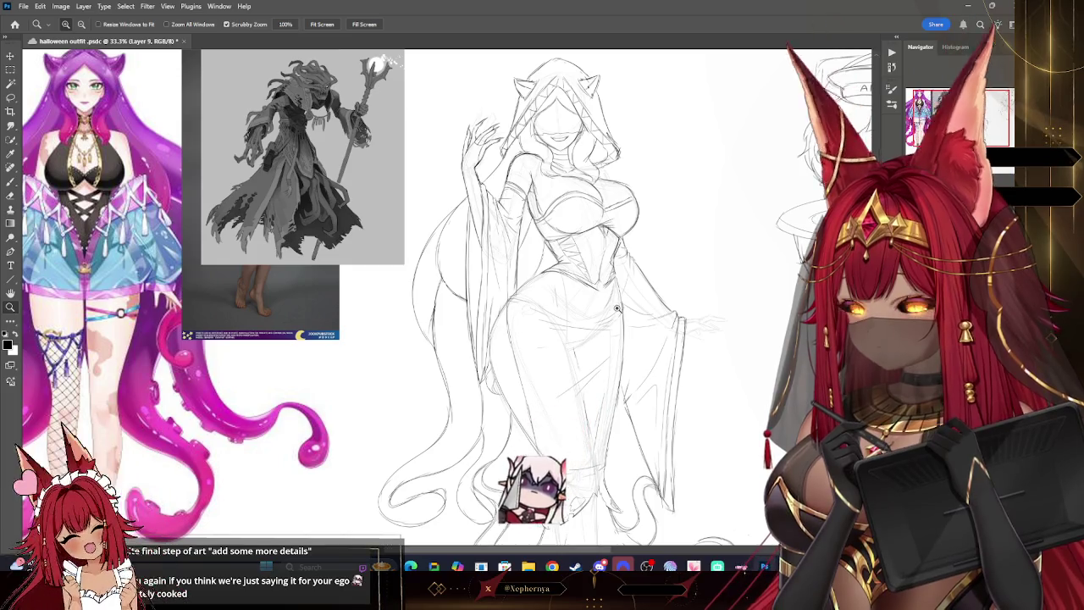
pyautogui.click(559, 423)
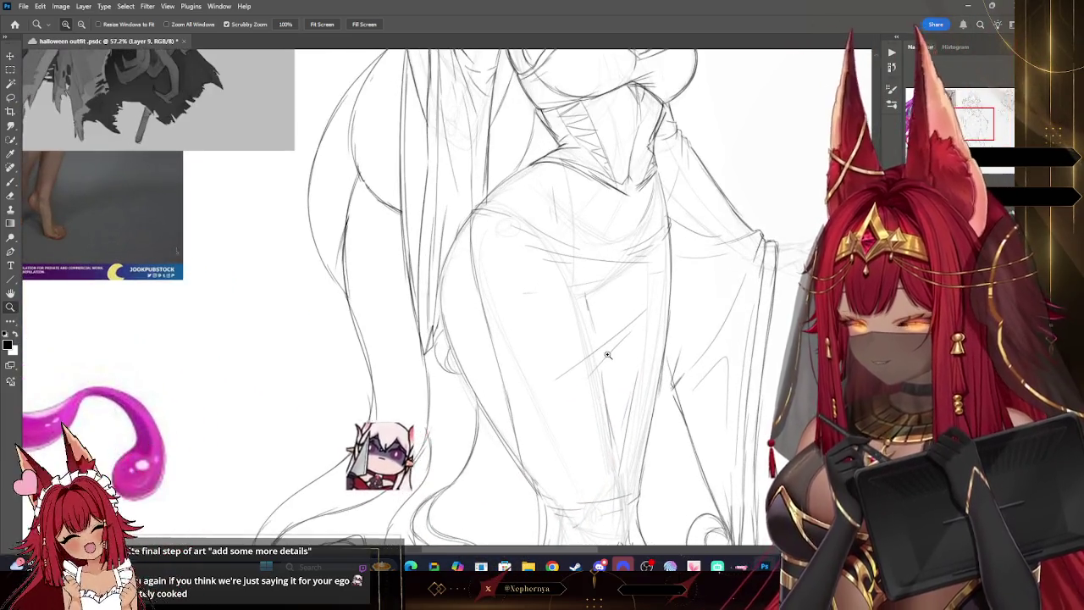
pyautogui.click(11, 181)
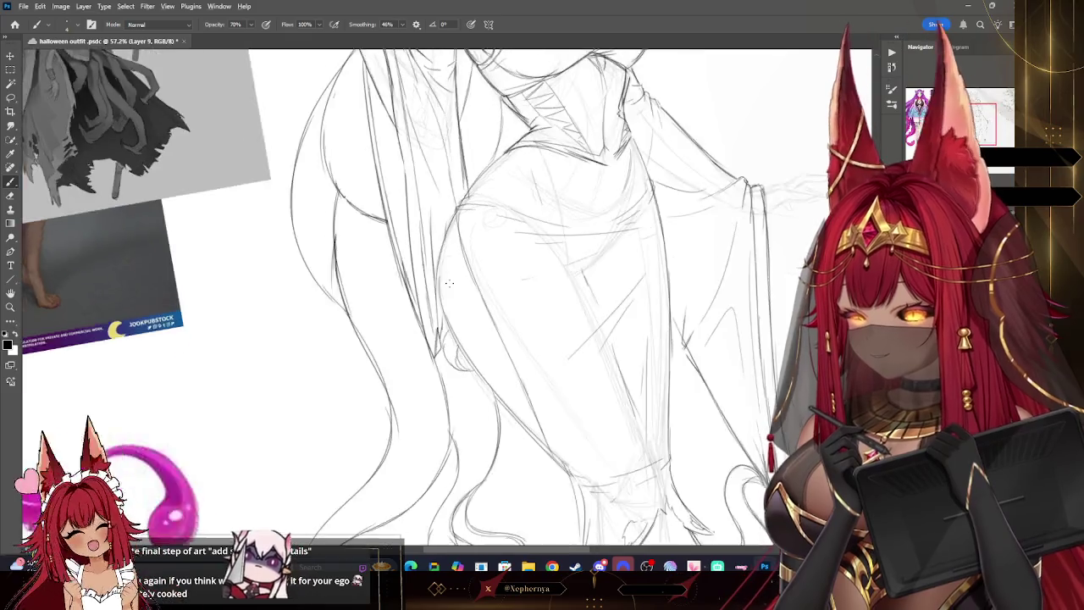
# Rotate the canvas upright and zoom out to show the whole hooded figure beside the references
pyautogui.moveTo(509, 356); pyautogui.dragTo(449, 283)
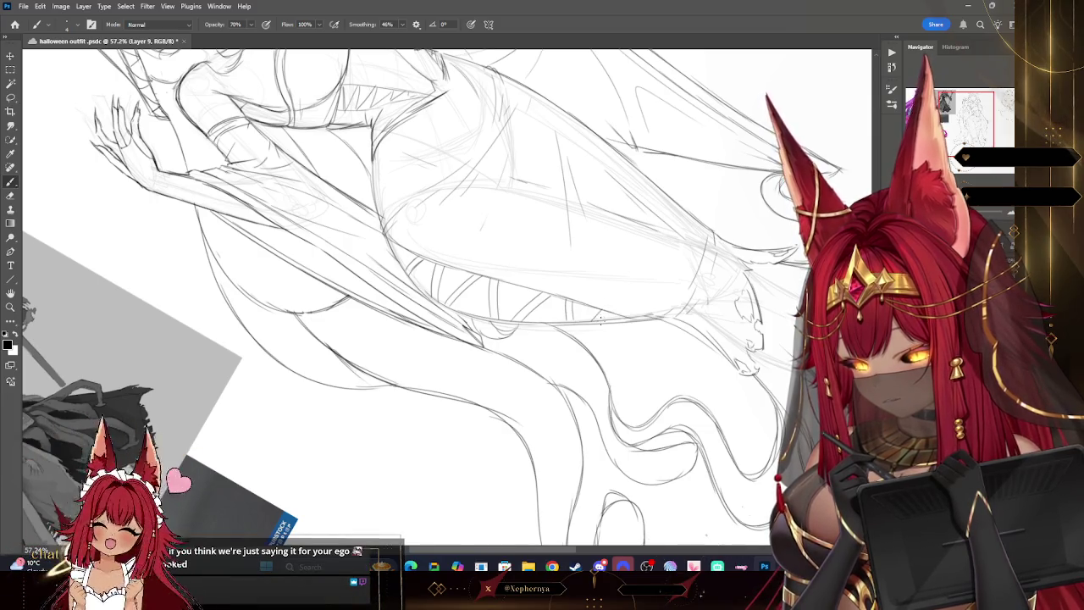
pyautogui.press('z')
pyautogui.moveTo(593, 280)
pyautogui.mouseDown()
pyautogui.moveTo(542, 274)
pyautogui.moveTo(647, 319)
pyautogui.moveTo(622, 386)
pyautogui.mouseUp()
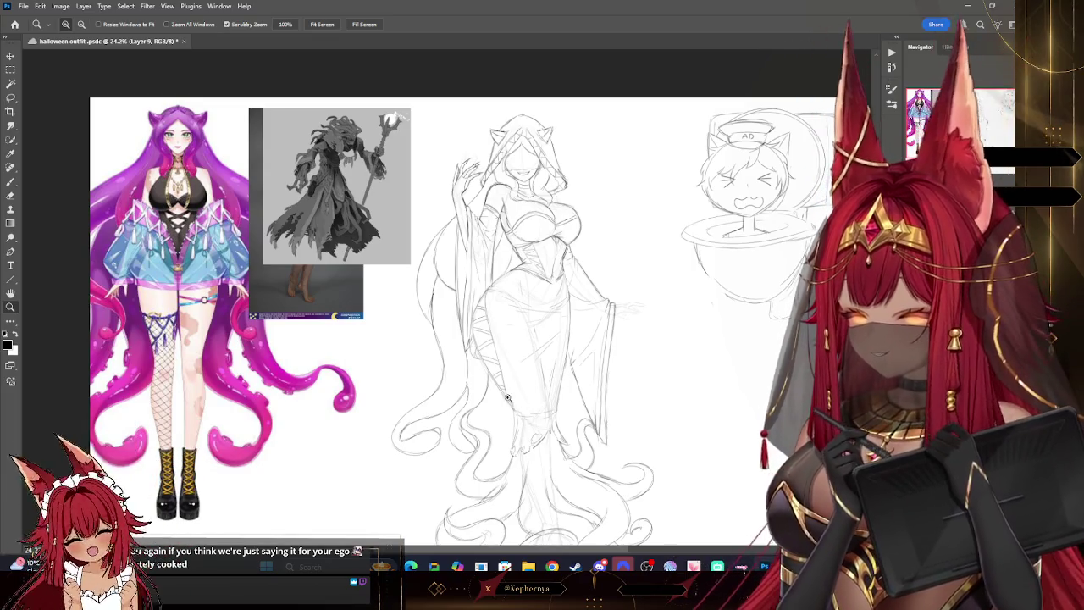
# Zoom out to survey the full sketch alongside the tentacled and cloaked references
pyautogui.moveTo(598, 371); pyautogui.dragTo(588, 341)
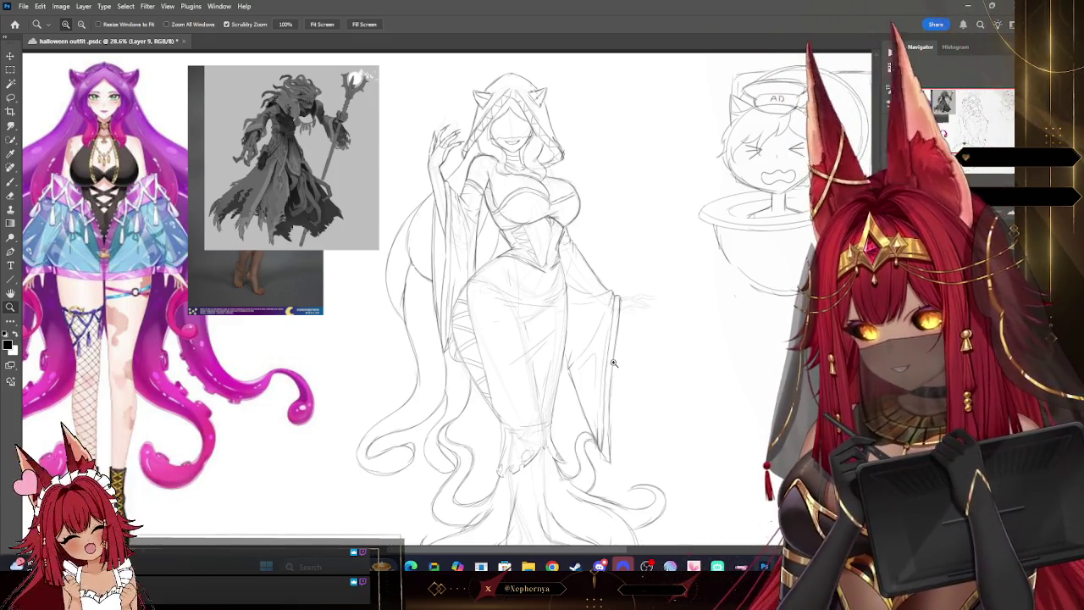
pyautogui.moveTo(617, 325)
pyautogui.mouseDown()
pyautogui.moveTo(584, 305)
pyautogui.moveTo(652, 375)
pyautogui.mouseUp()
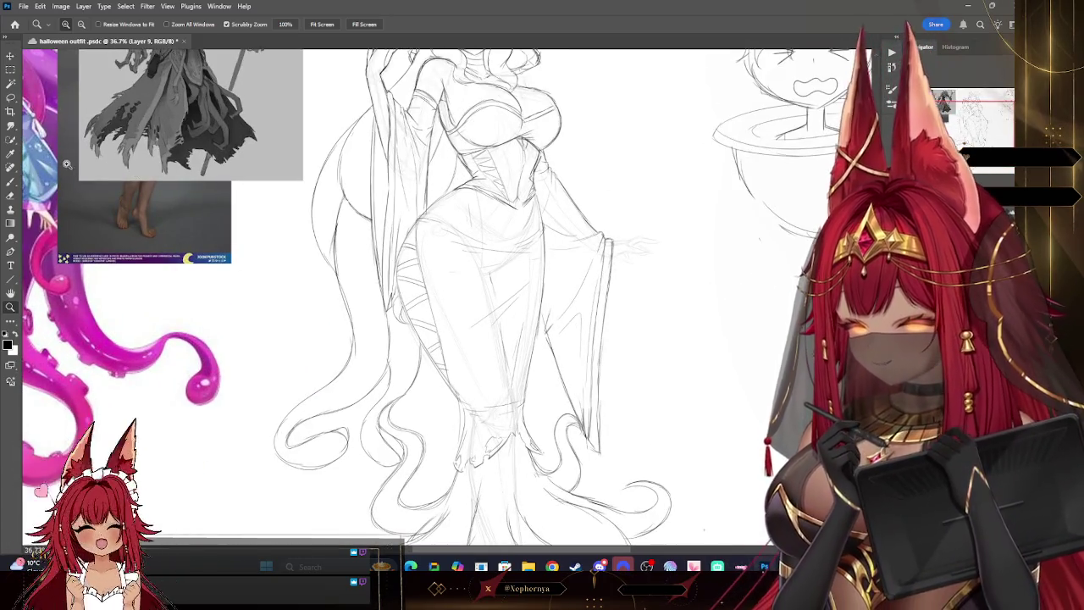
pyautogui.press('b')
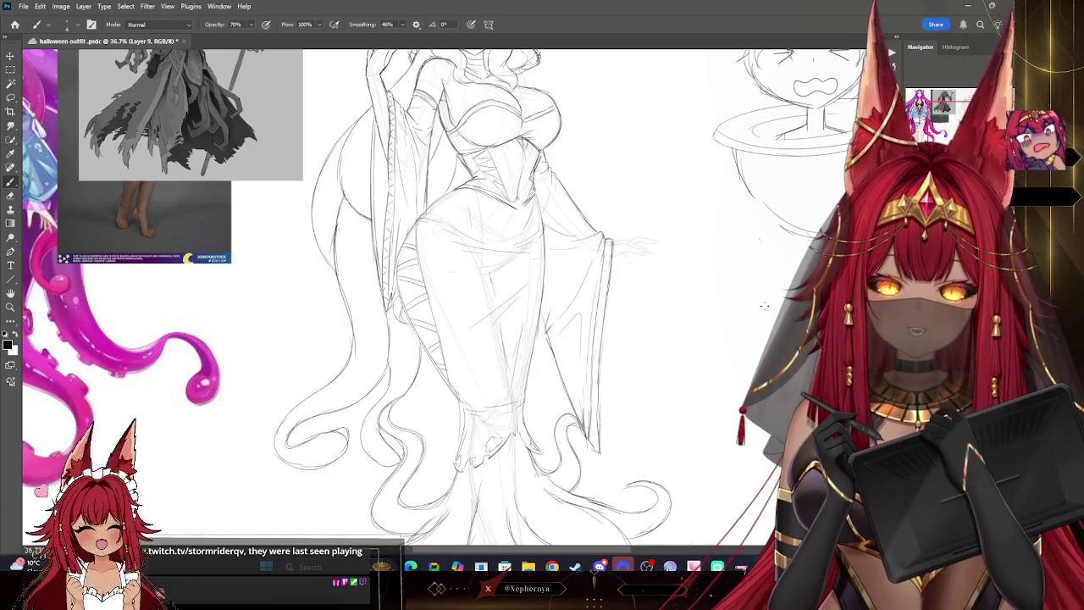
# Zoom back in close on the figure's wide right sleeve and wrapped skirt
pyautogui.scroll(3, 455, 220)
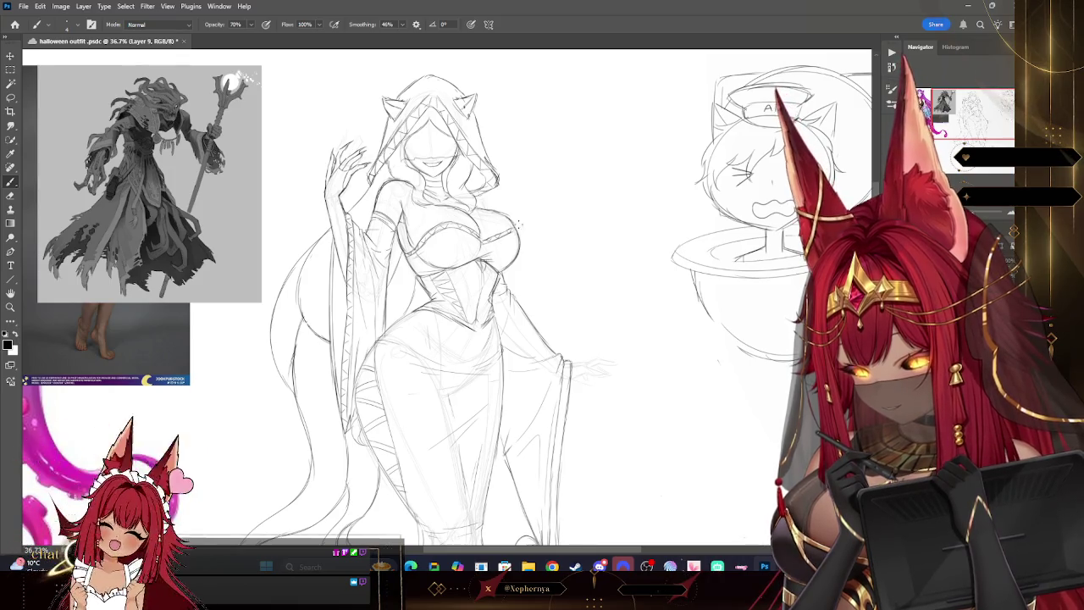
pyautogui.press('z')
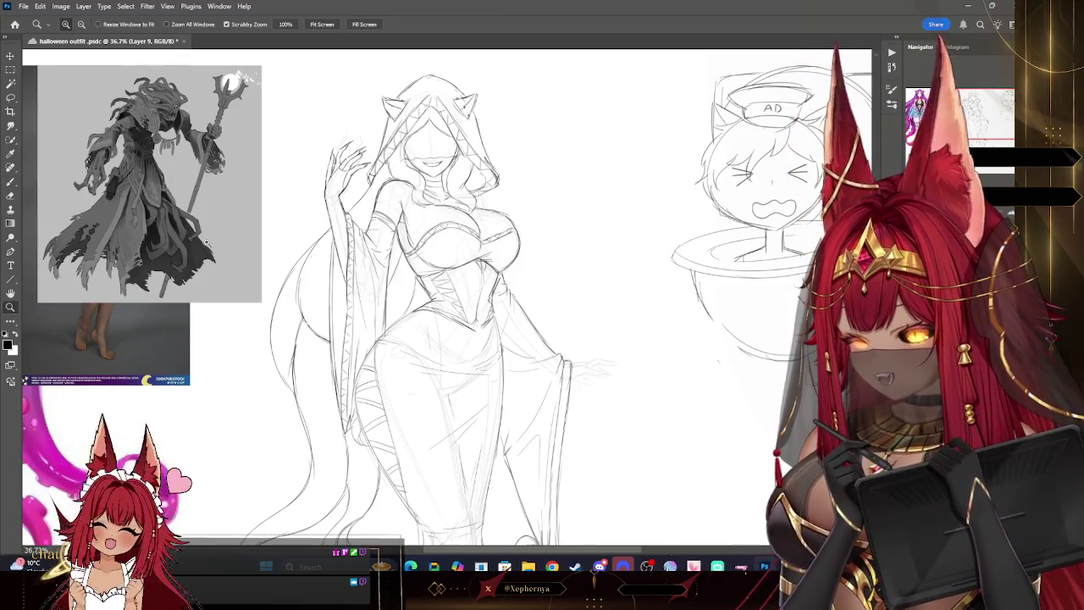
pyautogui.scroll(-3, 537, 150)
pyautogui.scroll(1, 598, 231)
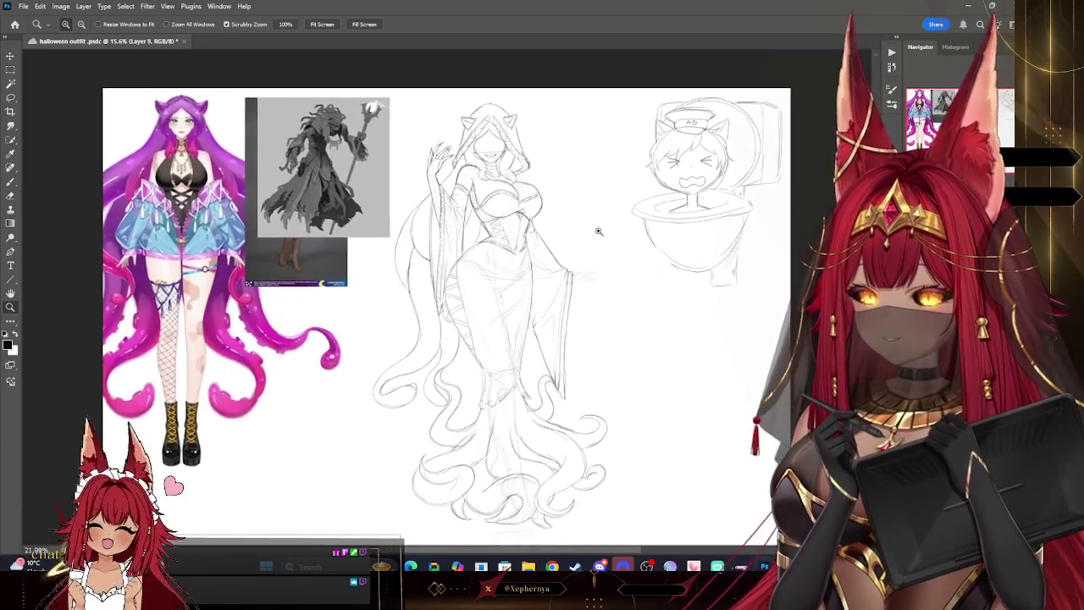
pyautogui.scroll(1, 598, 231)
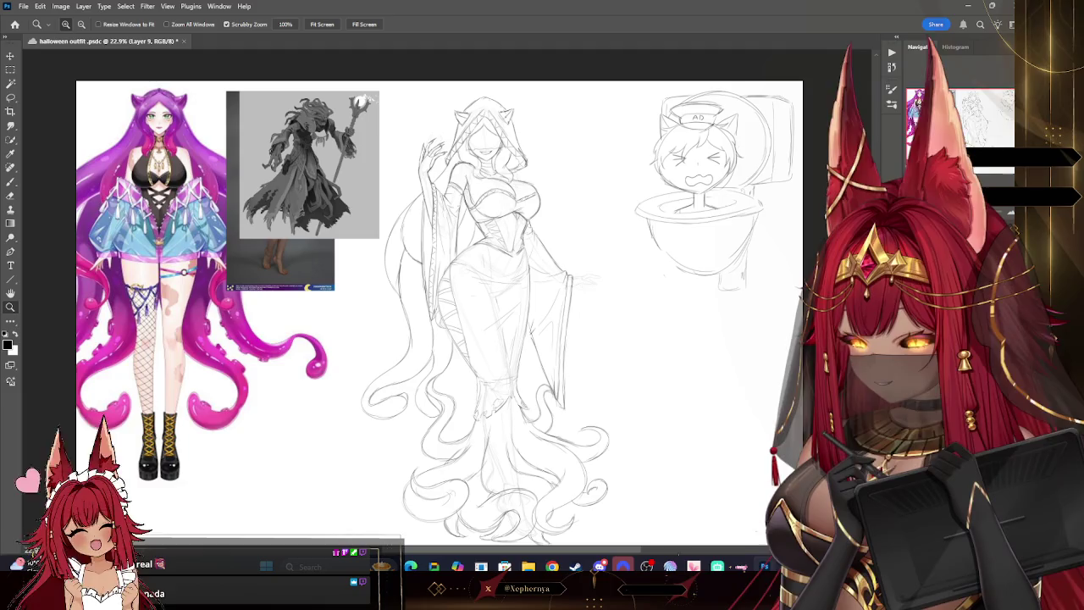
# Zoom to 123% on the sleeve tip and draw the hand's top and lower edges
pyautogui.scroll(3, 605, 276)
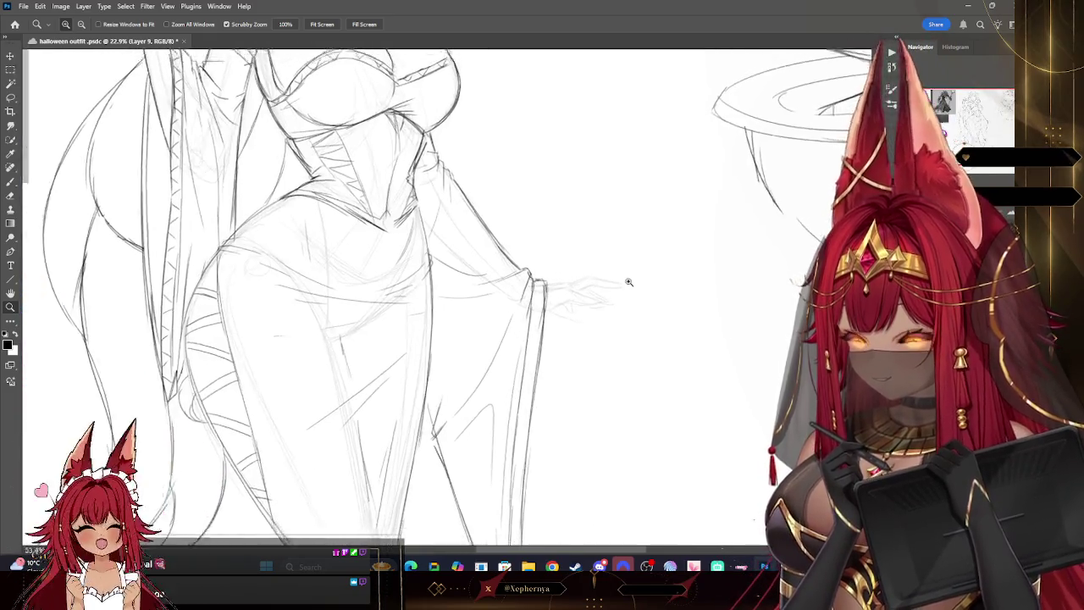
pyautogui.scroll(1, 729, 219)
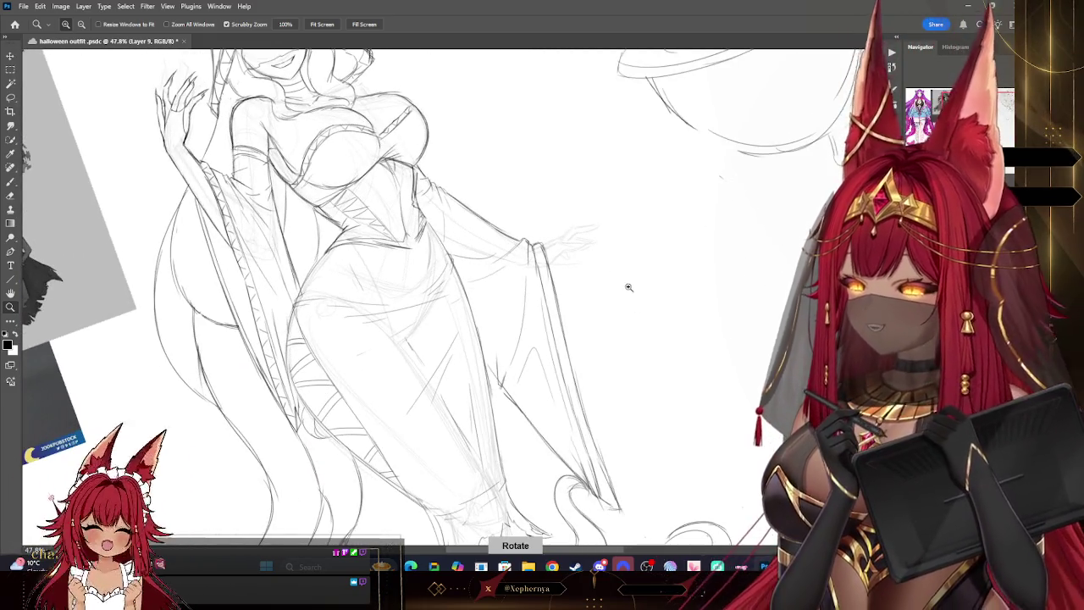
pyautogui.moveTo(595, 242); pyautogui.dragTo(628, 240)
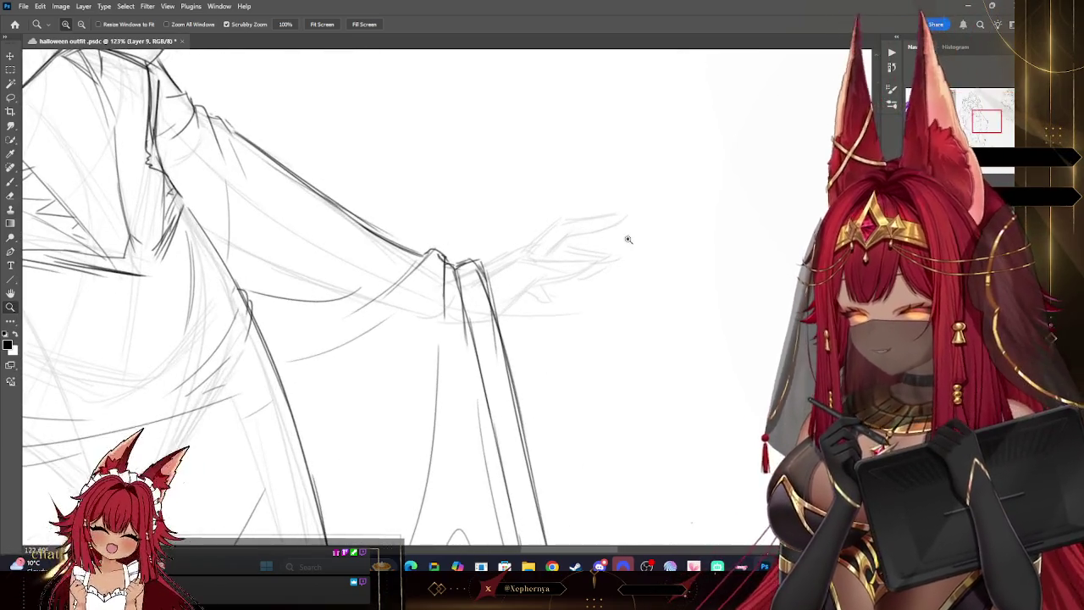
pyautogui.press('b')
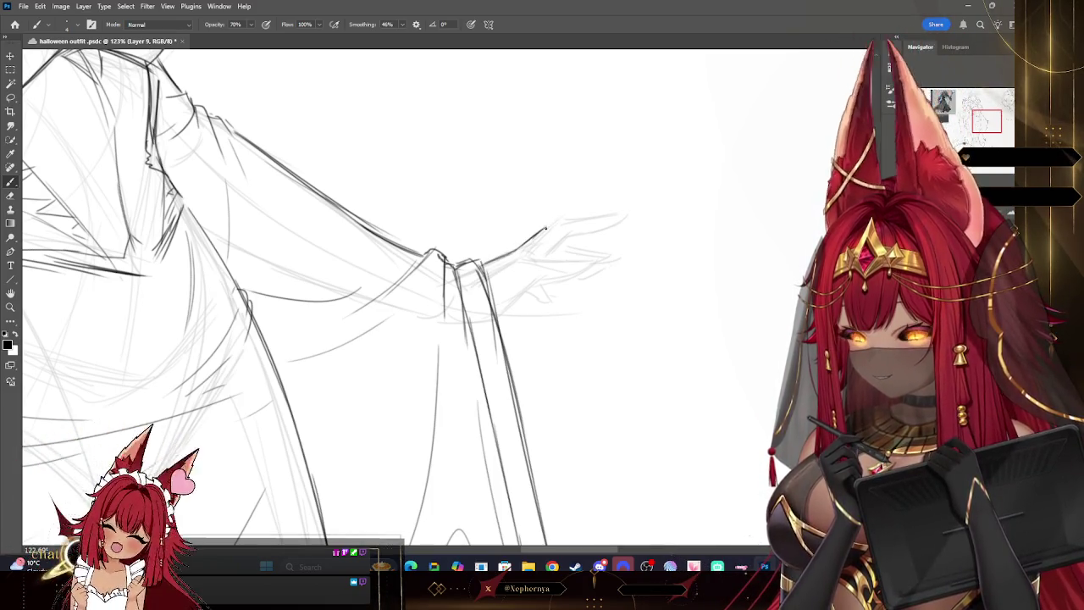
pyautogui.moveTo(552, 225); pyautogui.dragTo(588, 223)
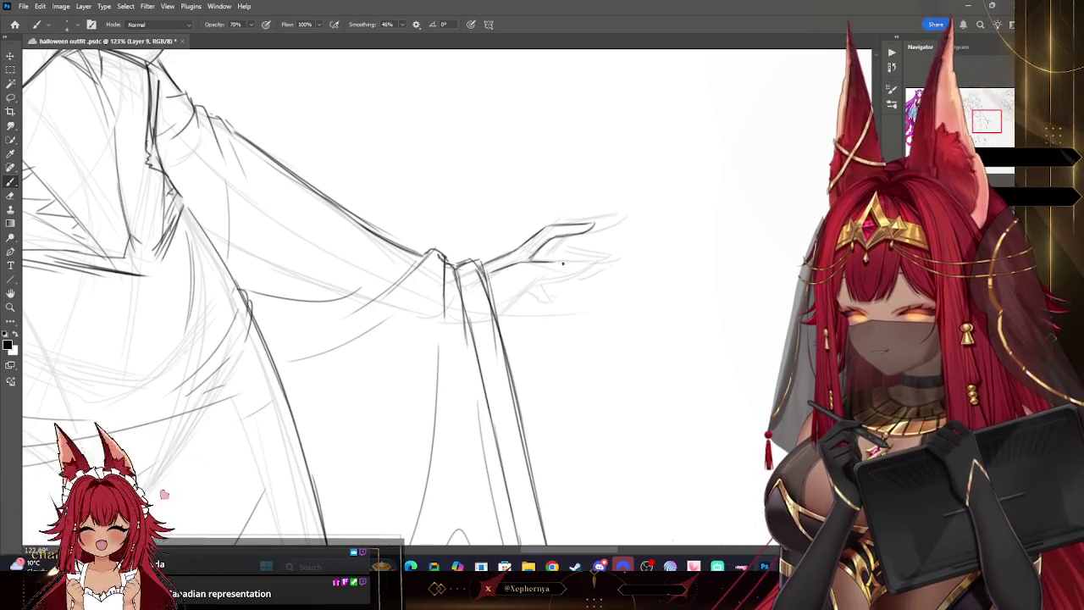
pyautogui.moveTo(490, 270); pyautogui.dragTo(580, 266)
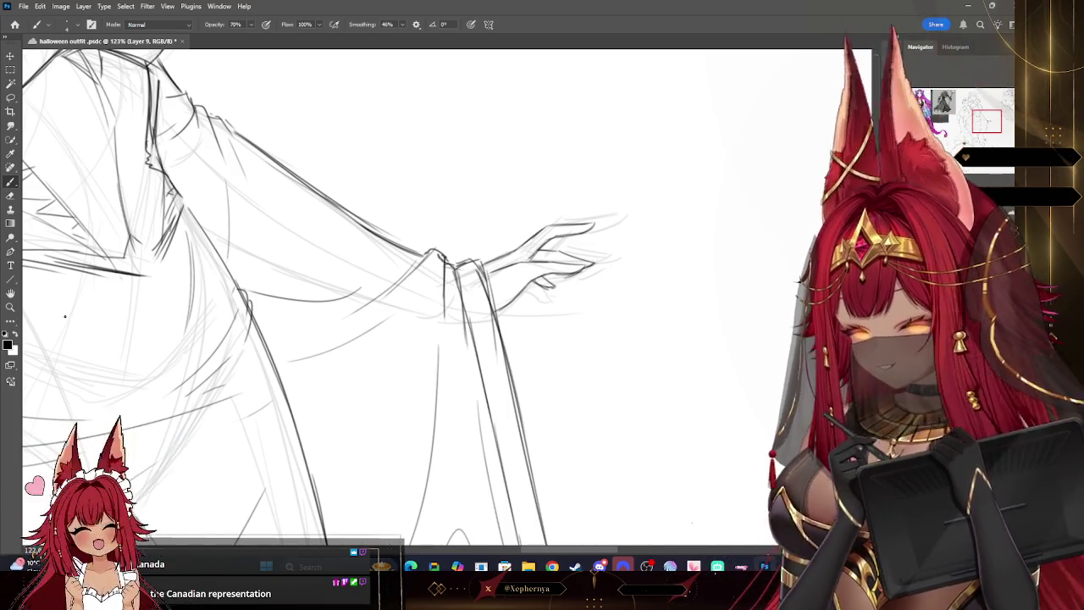
# Zoom out to check the slender outstretched hand against the whole sketch
pyautogui.press('z')
pyautogui.keyDown('alt'); pyautogui.click(406, 303); pyautogui.keyUp('alt')
pyautogui.moveTo(405, 303)
pyautogui.mouseDown()
pyautogui.moveTo(566, 268)
pyautogui.moveTo(716, 172)
pyautogui.mouseUp()
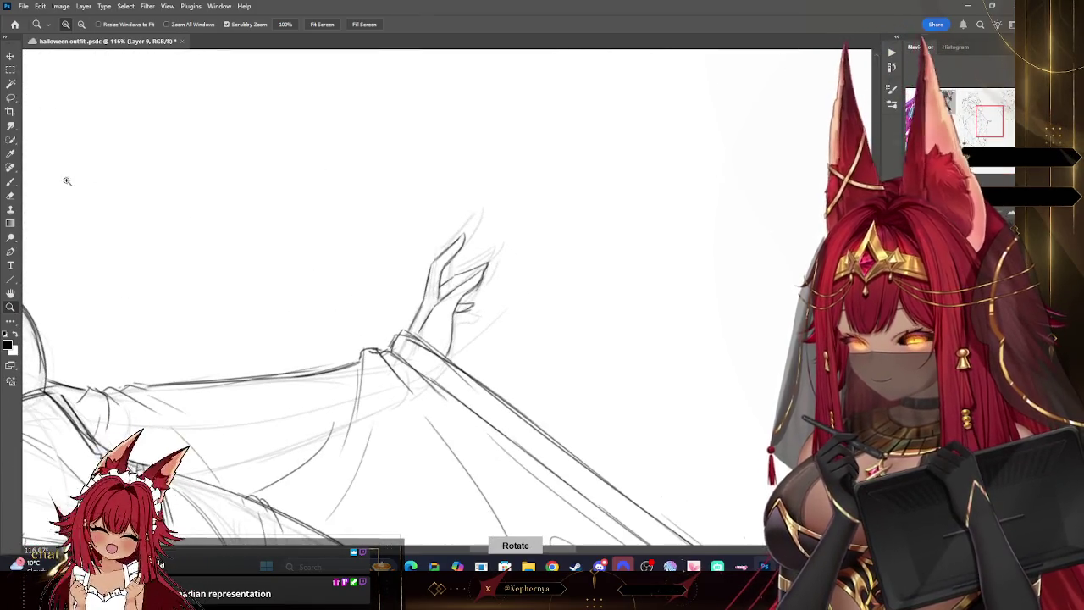
pyautogui.press('b')
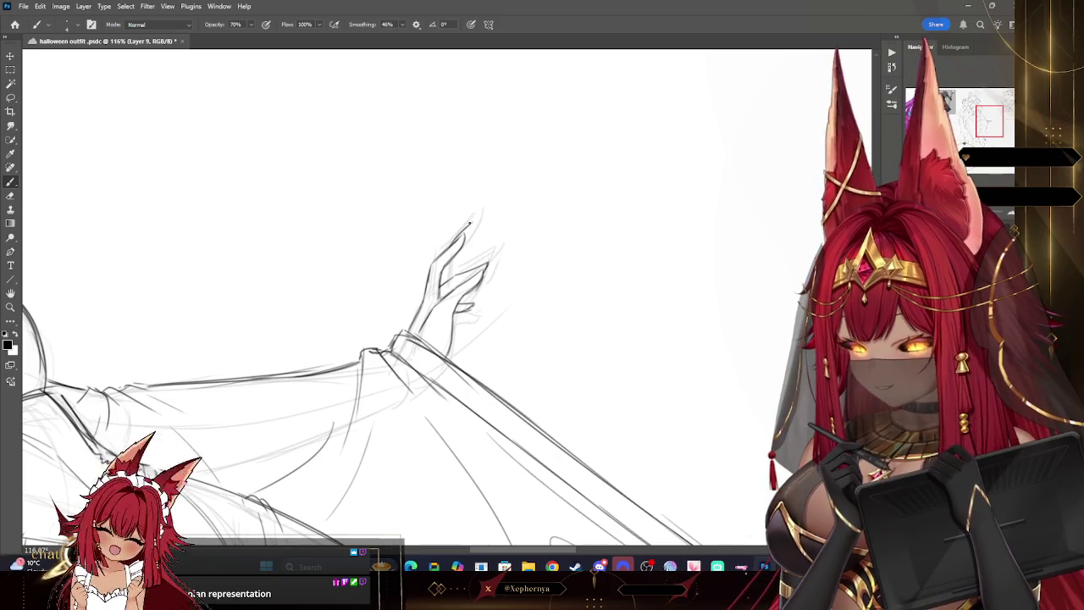